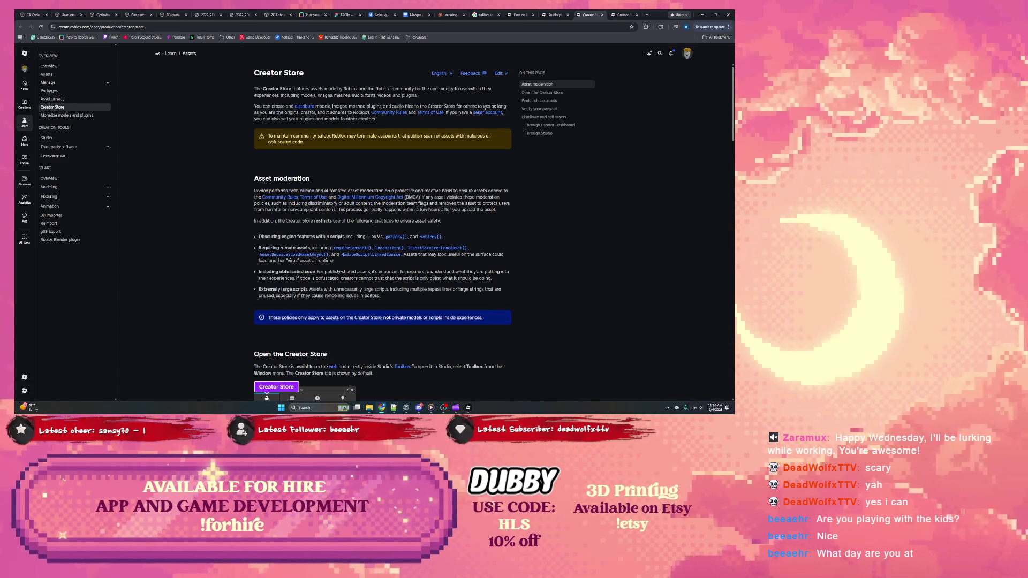
Open the seller account page in a background tab and read further down the selling docs.
right_click(485, 112)
click(506, 117)
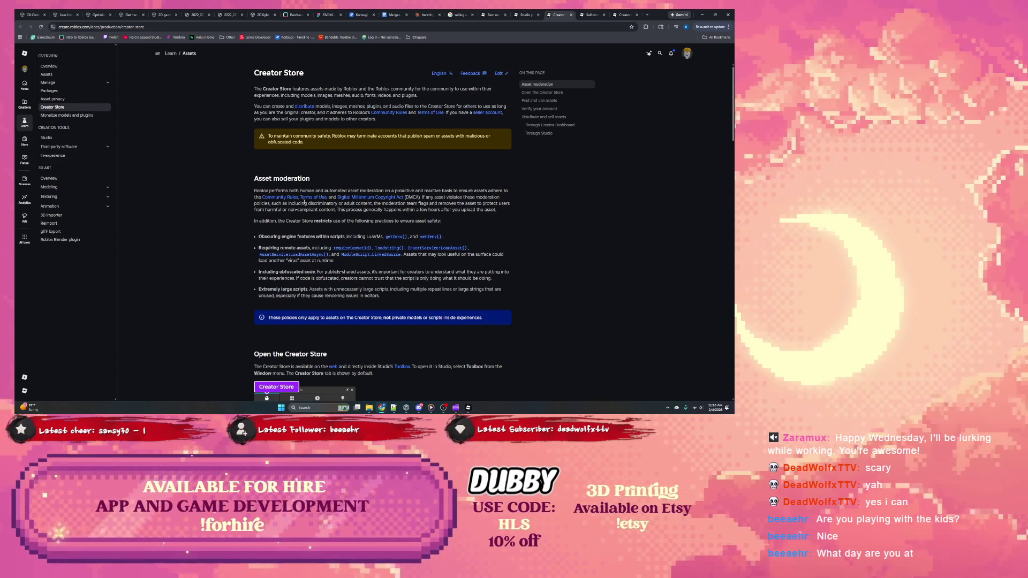
scroll(300, 204, down, 1)
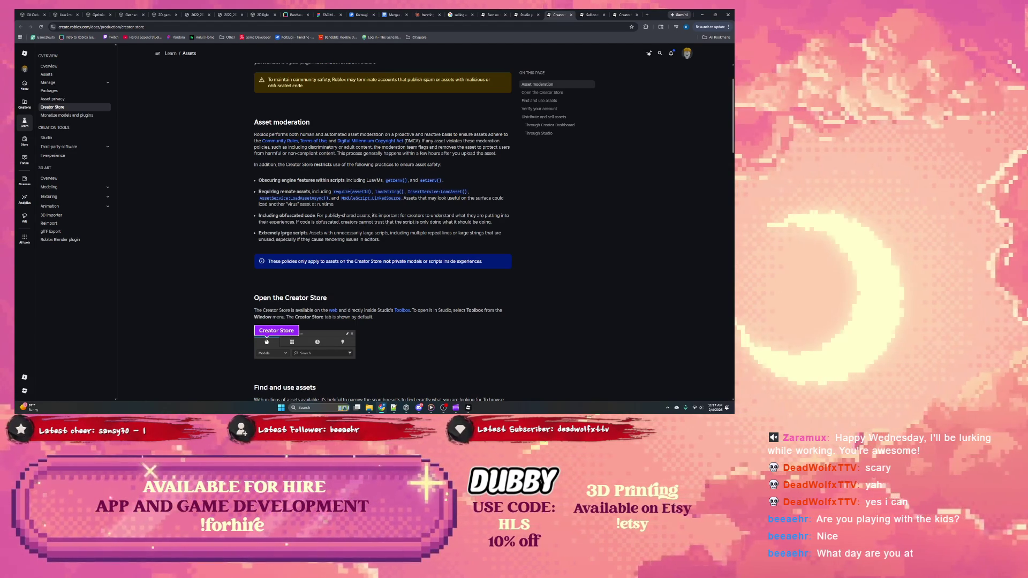
scroll(323, 233, down, 1)
scroll(323, 233, down, 2)
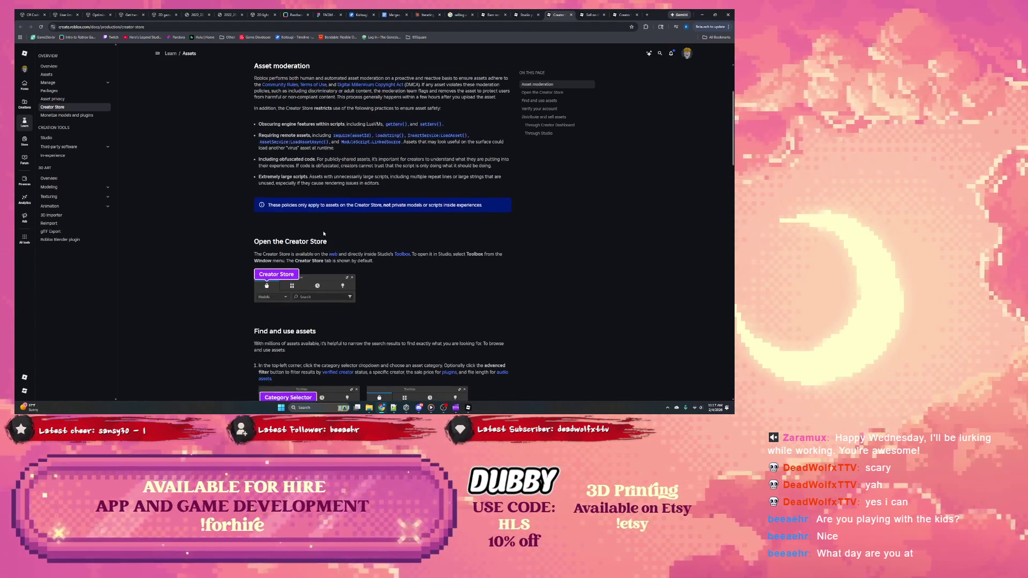
scroll(277, 233, down, 1)
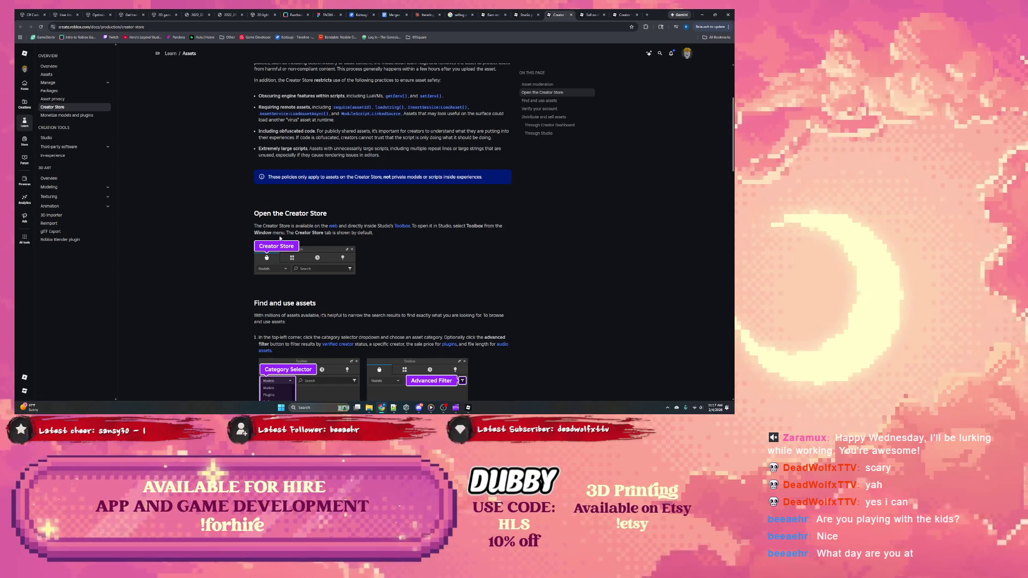
scroll(309, 232, down, 2)
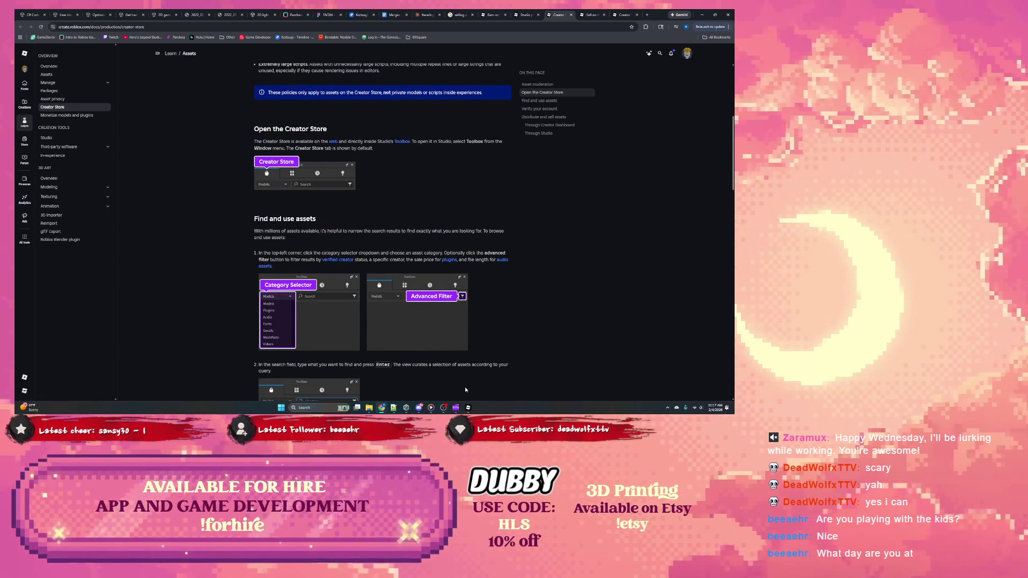
Close the selling docs tab and return to the Claude chat.
click(491, 15)
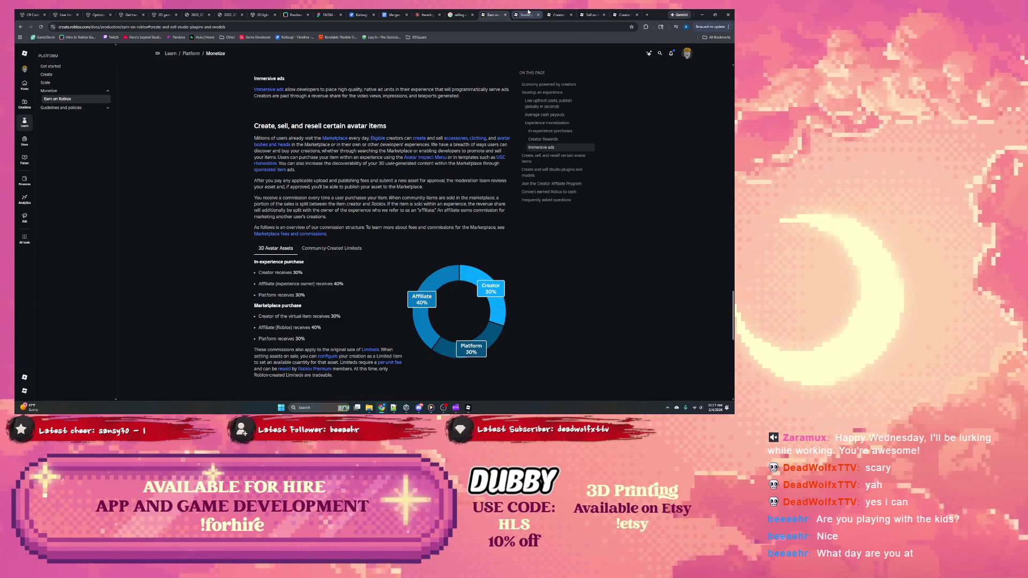
click(528, 12)
click(491, 15)
click(472, 14)
click(426, 14)
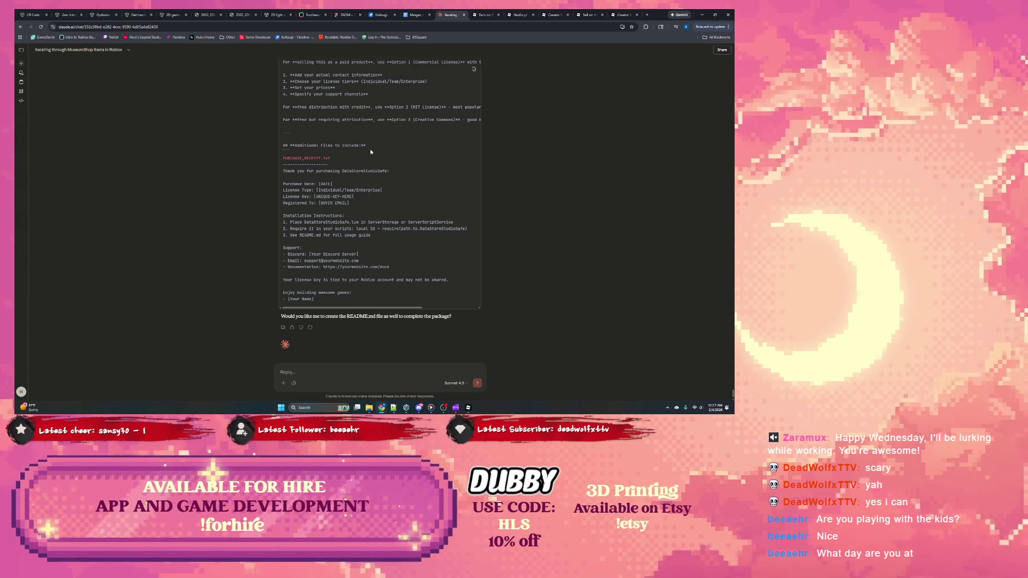
Scroll to the CHANGELOG.md block and highlight the Changed lines about nil handling.
scroll(315, 264, up, 10)
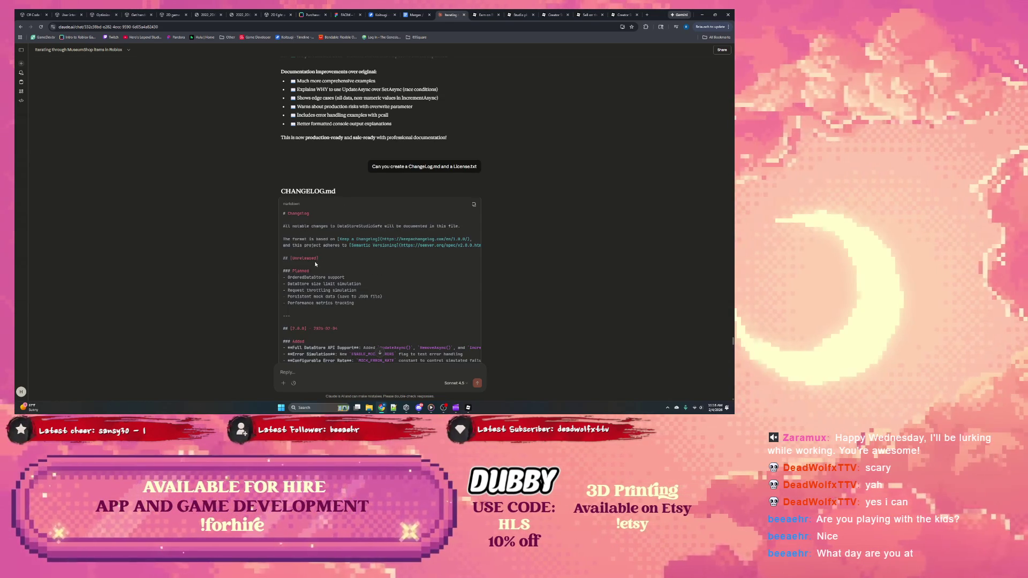
scroll(315, 264, down, 1)
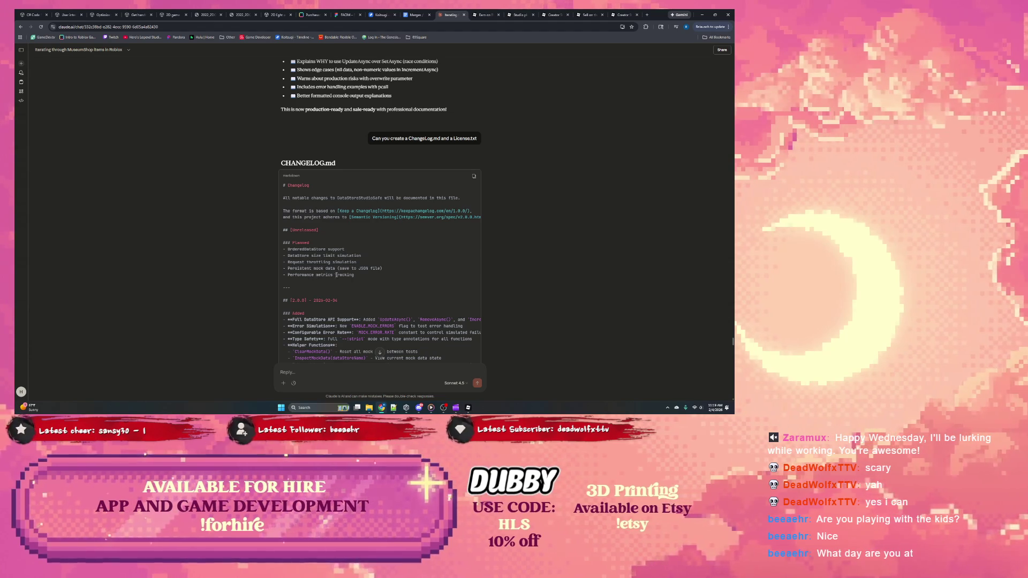
scroll(337, 275, down, 2)
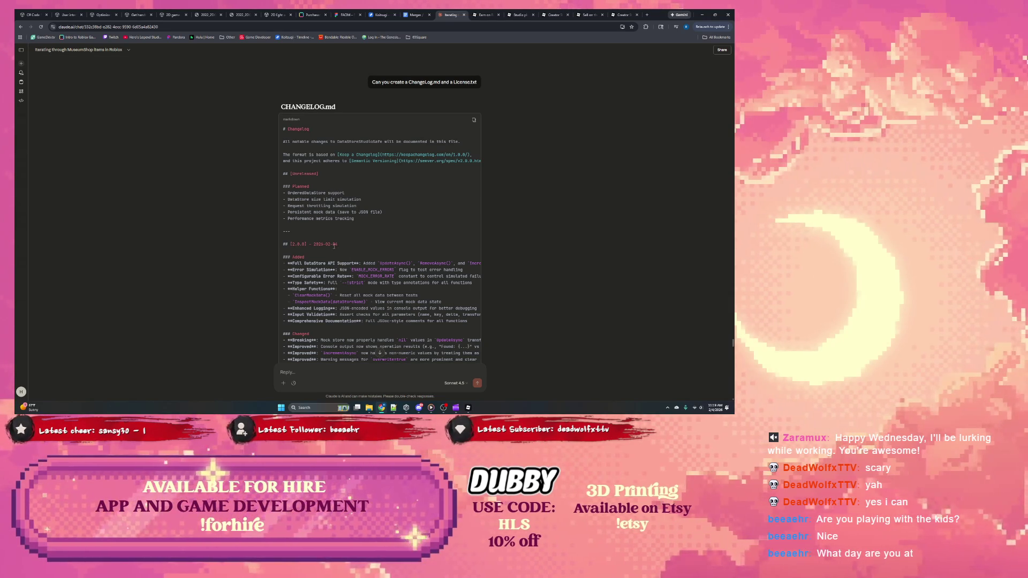
scroll(325, 251, down, 1)
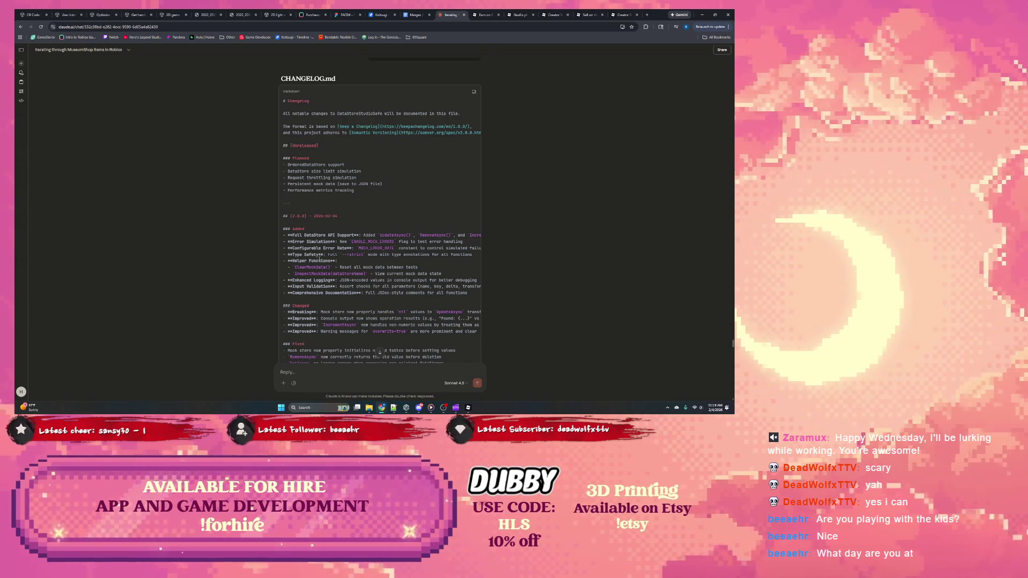
scroll(316, 261, down, 1)
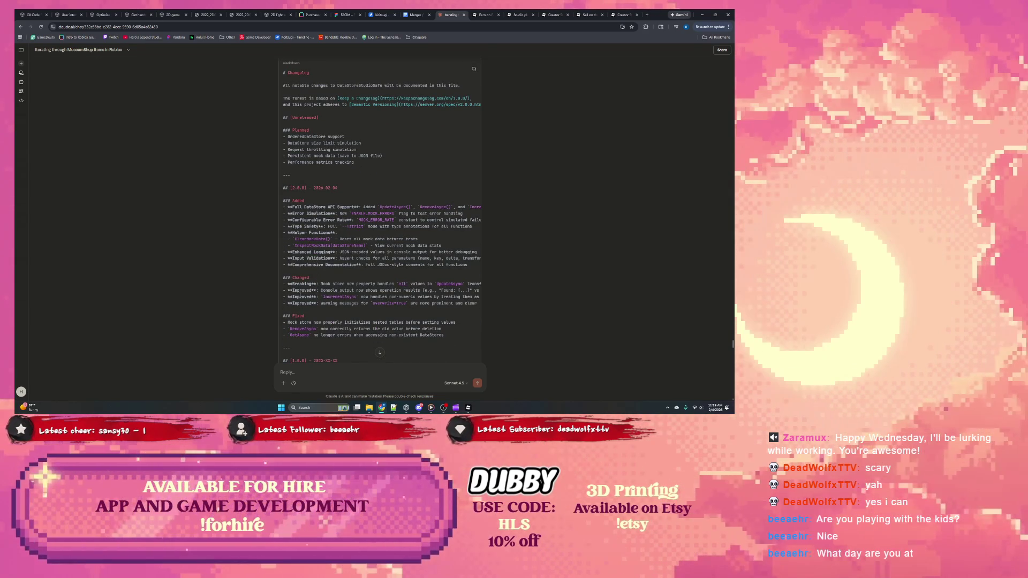
mouse_move(357, 284)
mouse_down()
mouse_move(489, 283)
mouse_move(252, 293)
mouse_up()
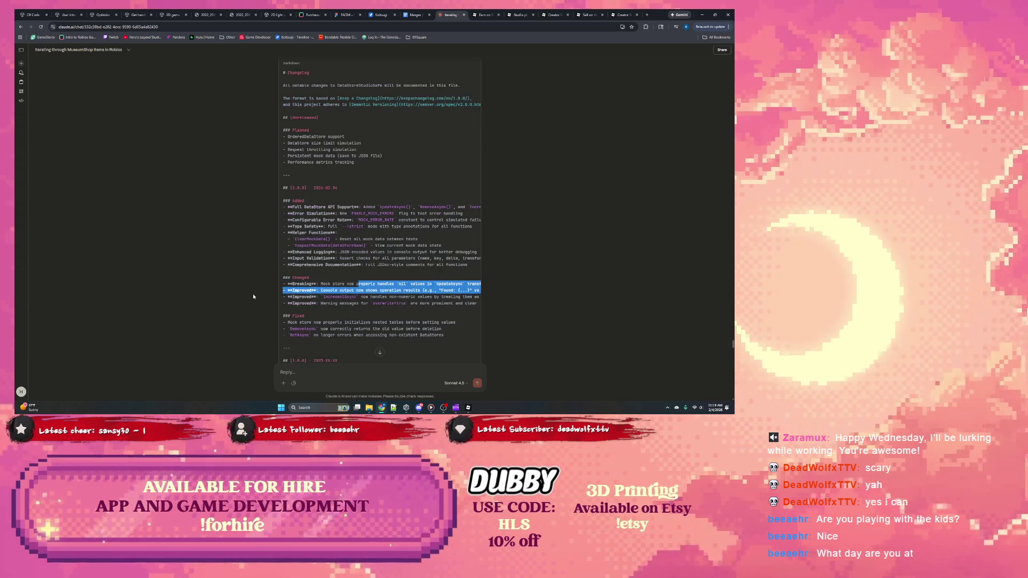
click(319, 312)
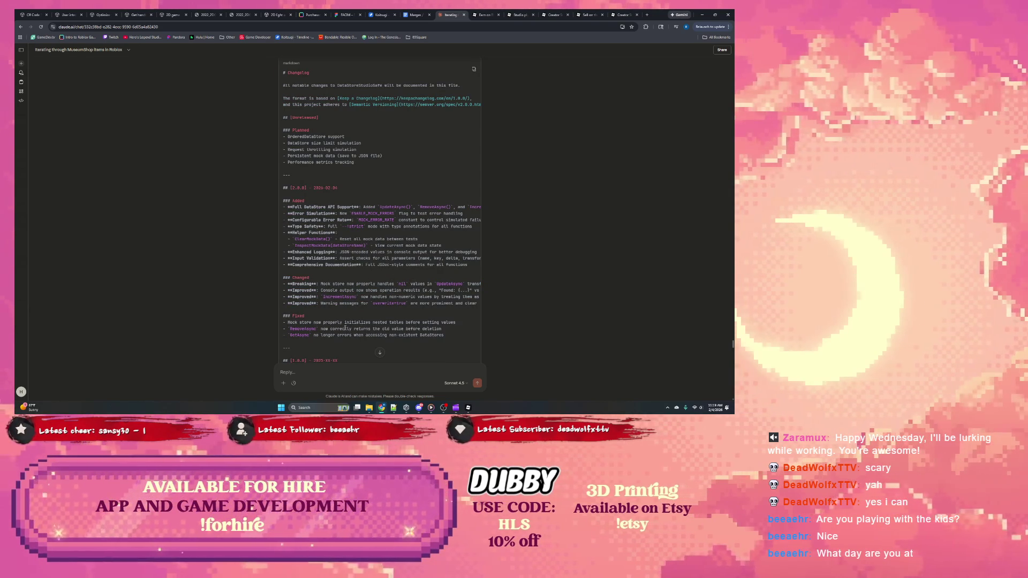
Continue down and select the whole Version Comparison table.
scroll(345, 329, down, 2)
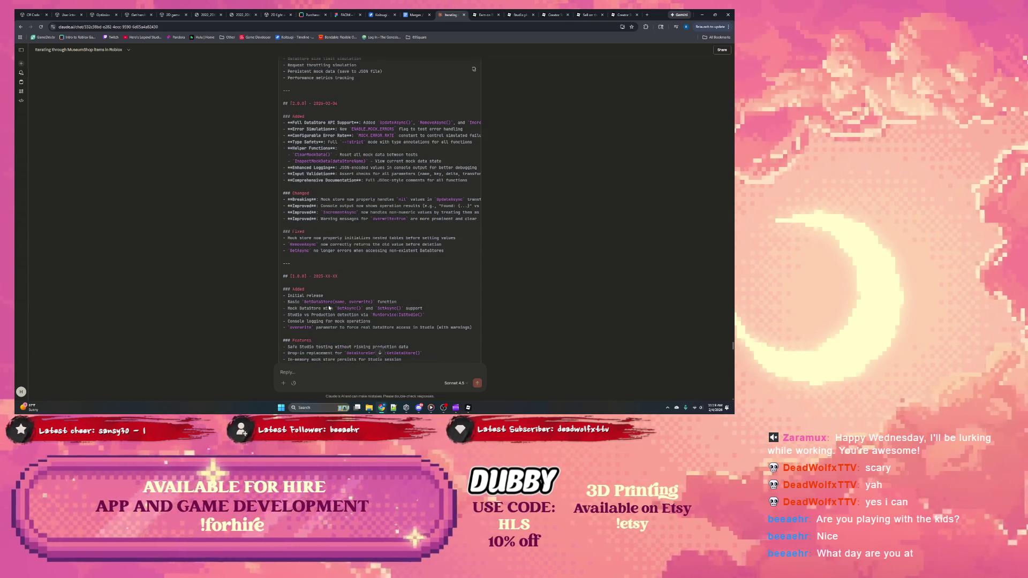
scroll(358, 304, down, 1)
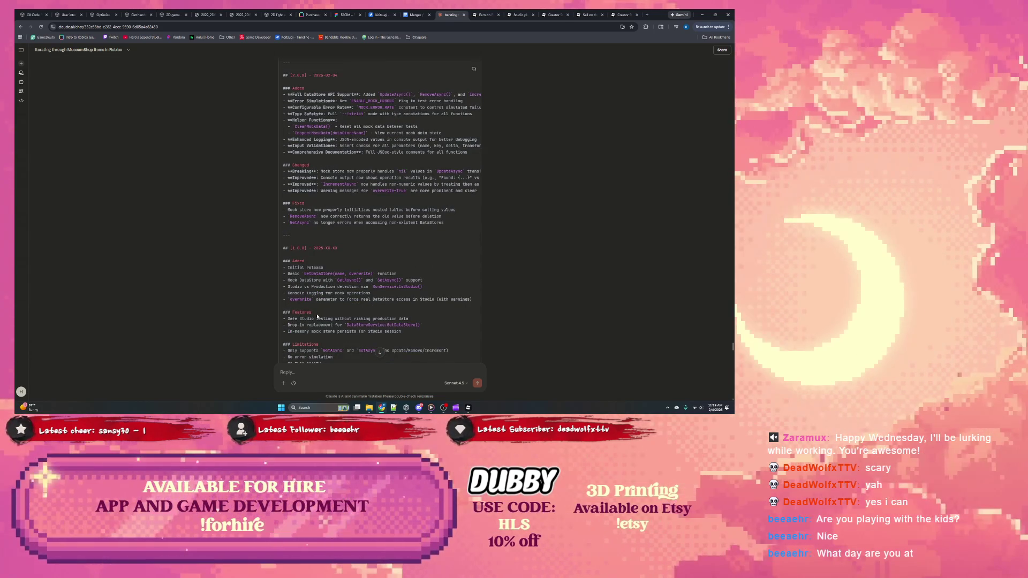
scroll(317, 316, down, 1)
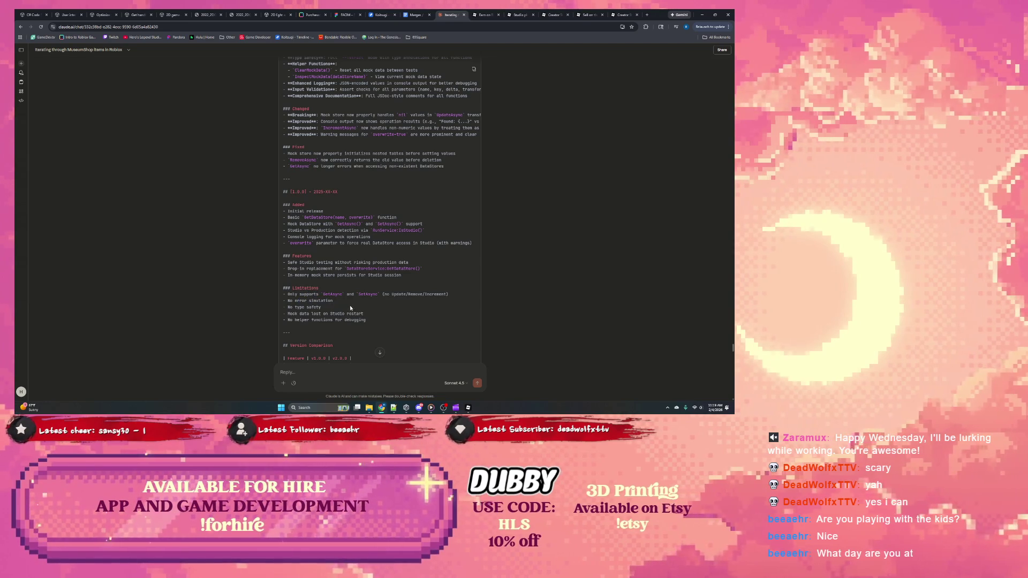
scroll(352, 306, down, 1)
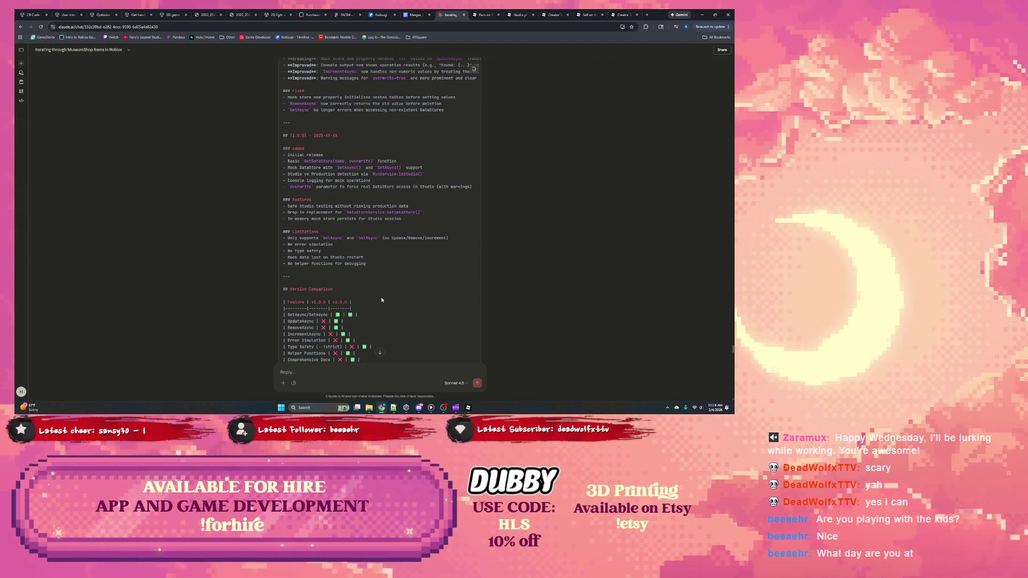
scroll(352, 305, down, 1)
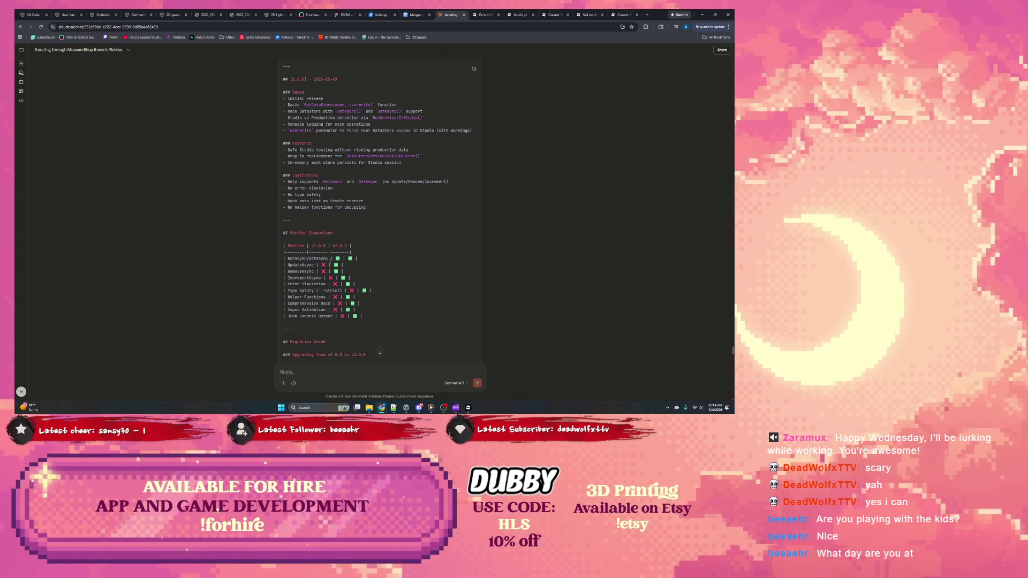
drag(296, 251, 371, 314)
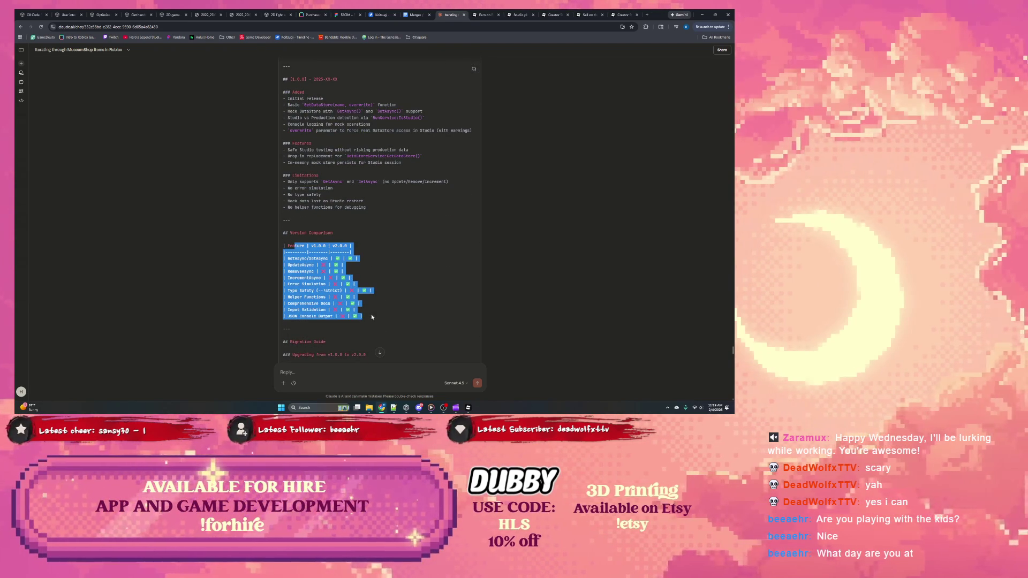
Move into the migration guide examples, highlighting GetAsync and UpdateAsync in the code.
click(372, 313)
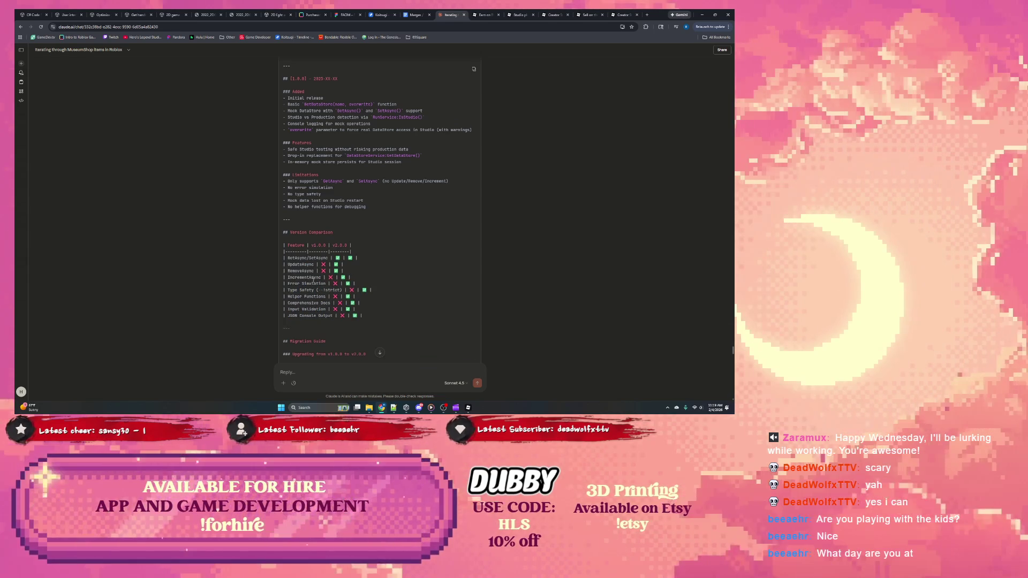
scroll(322, 281, down, 1)
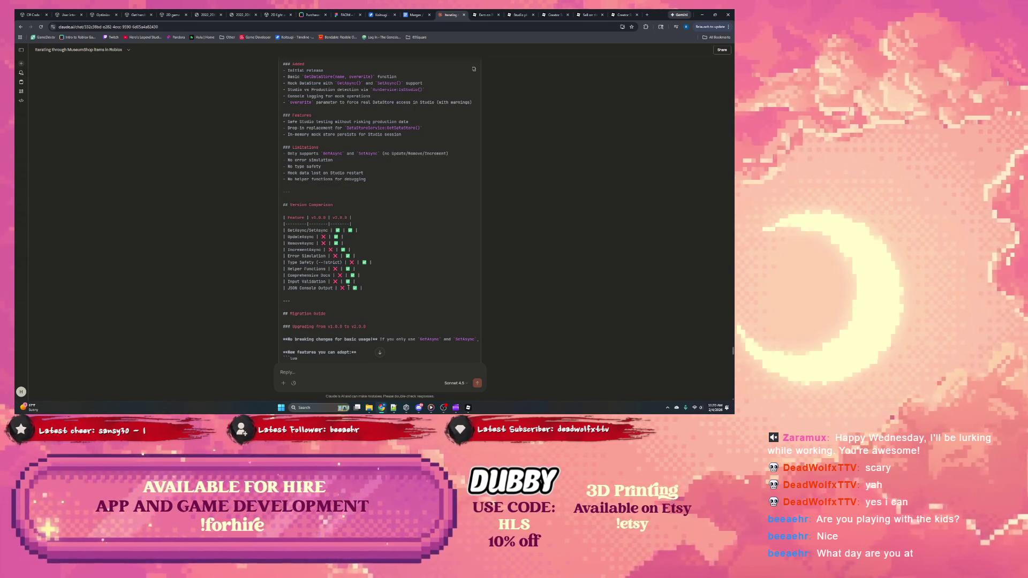
scroll(314, 285, down, 1)
scroll(343, 285, down, 1)
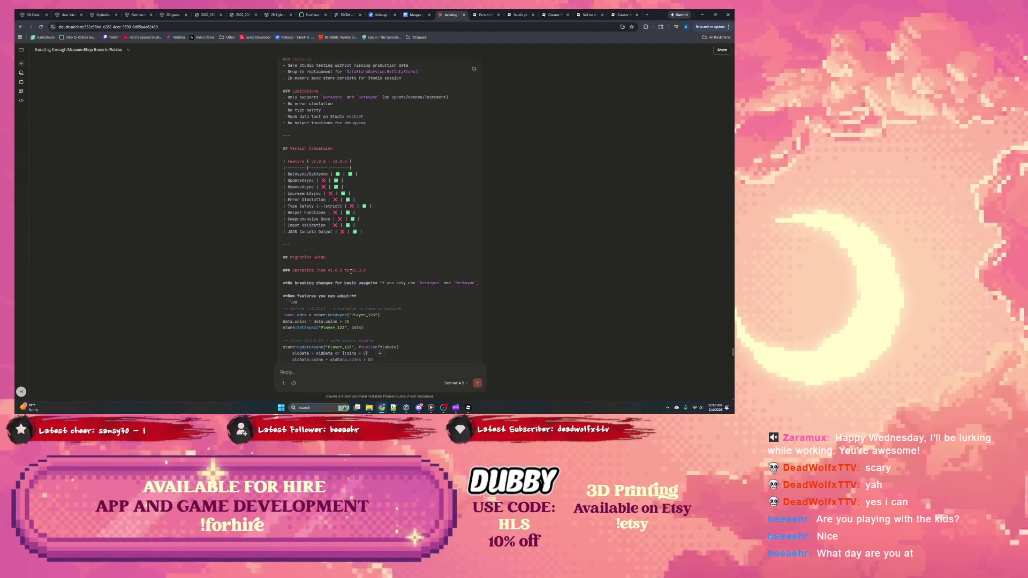
scroll(351, 272, down, 1)
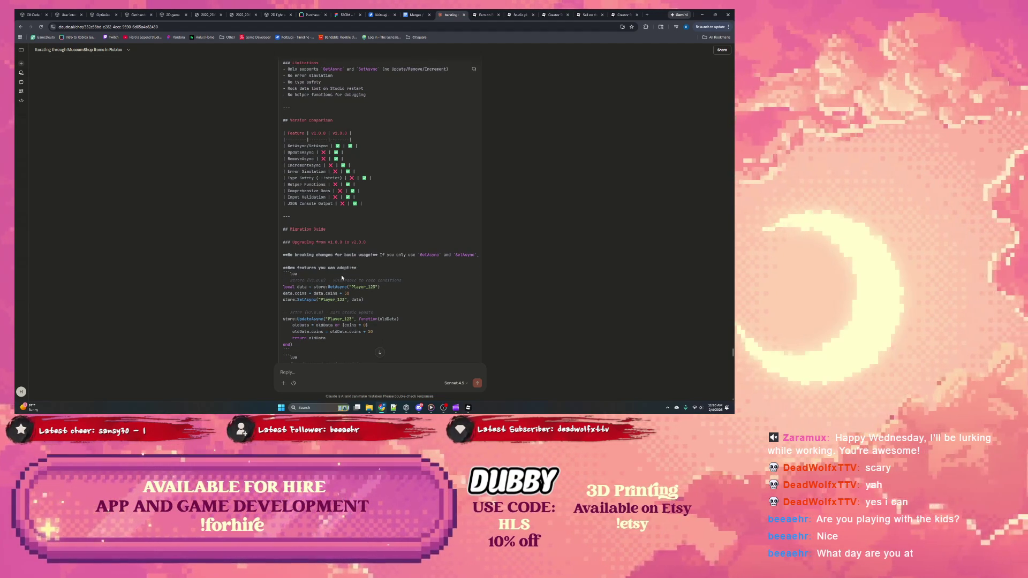
scroll(343, 277, down, 1)
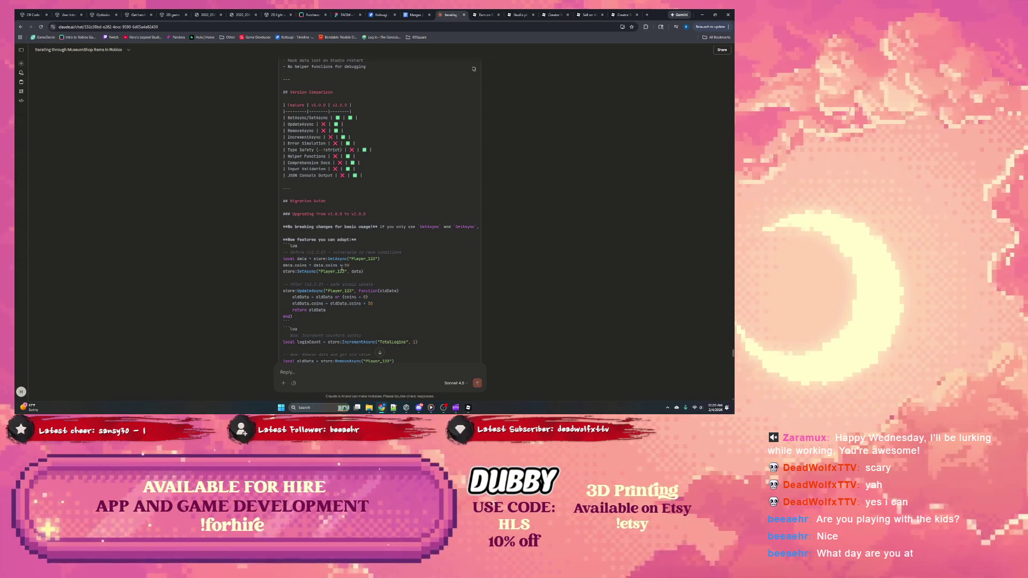
drag(315, 266, 351, 266)
click(316, 266)
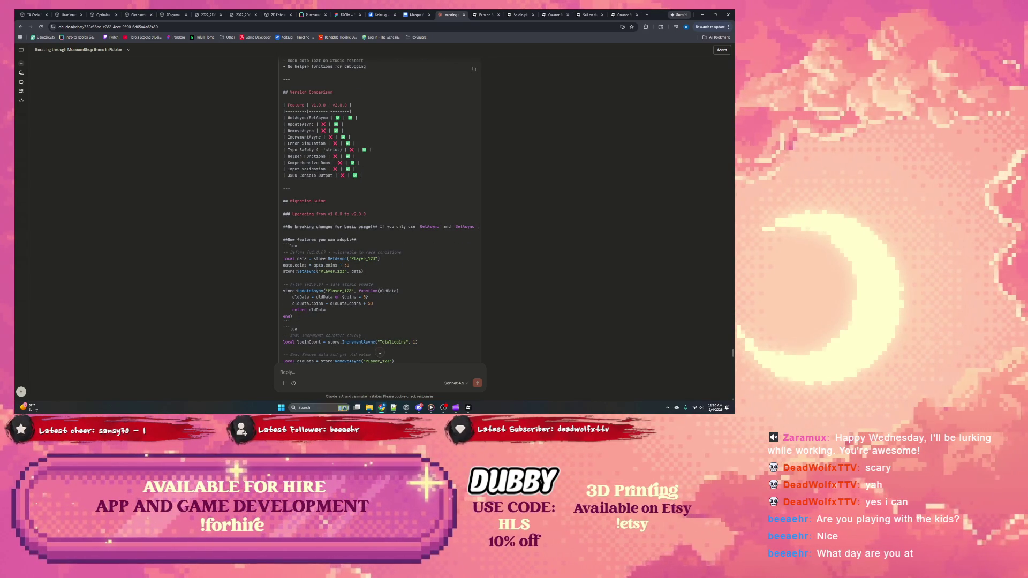
double_click(333, 259)
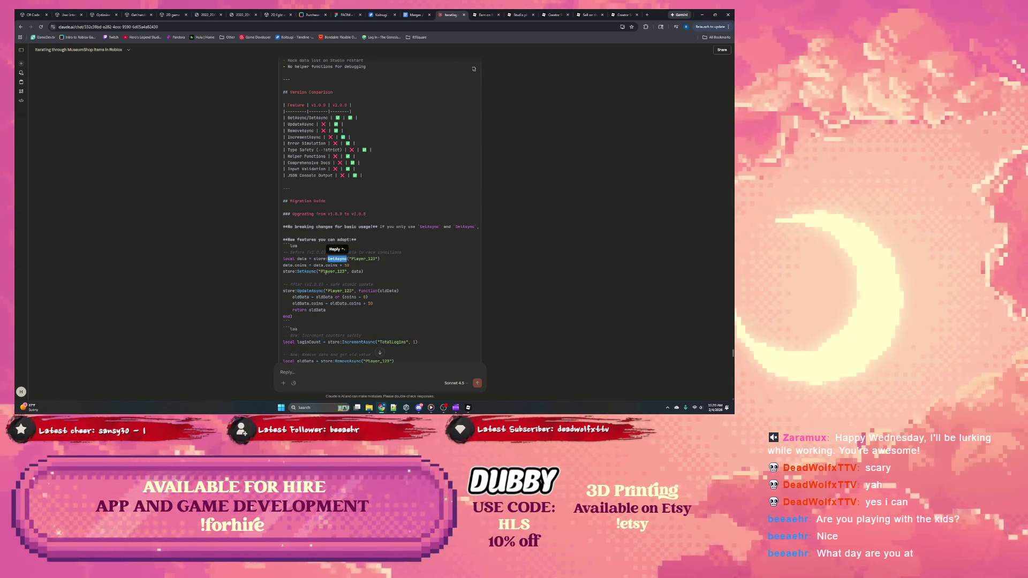
drag(318, 266, 294, 266)
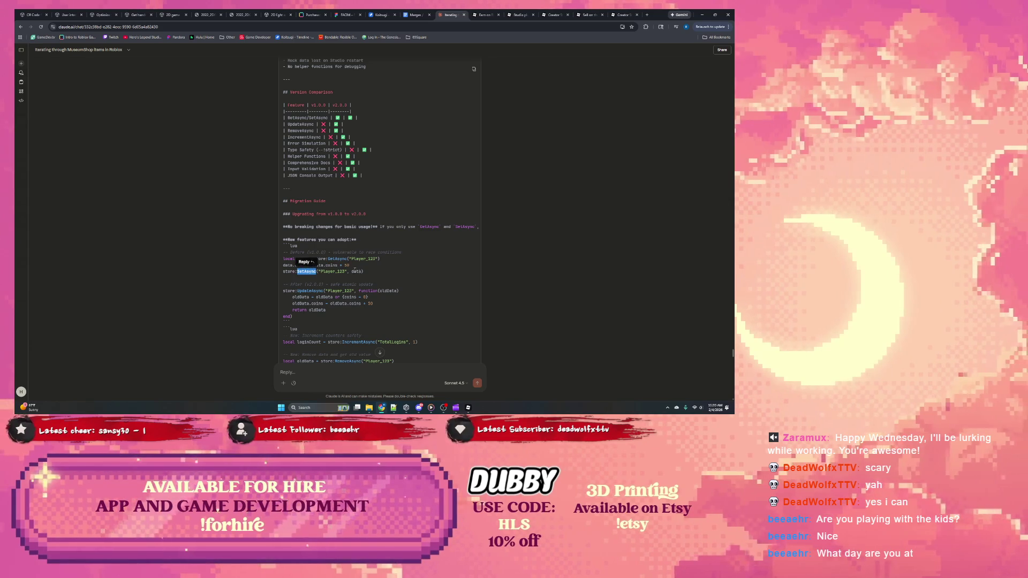
scroll(313, 262, down, 1)
double_click(314, 262)
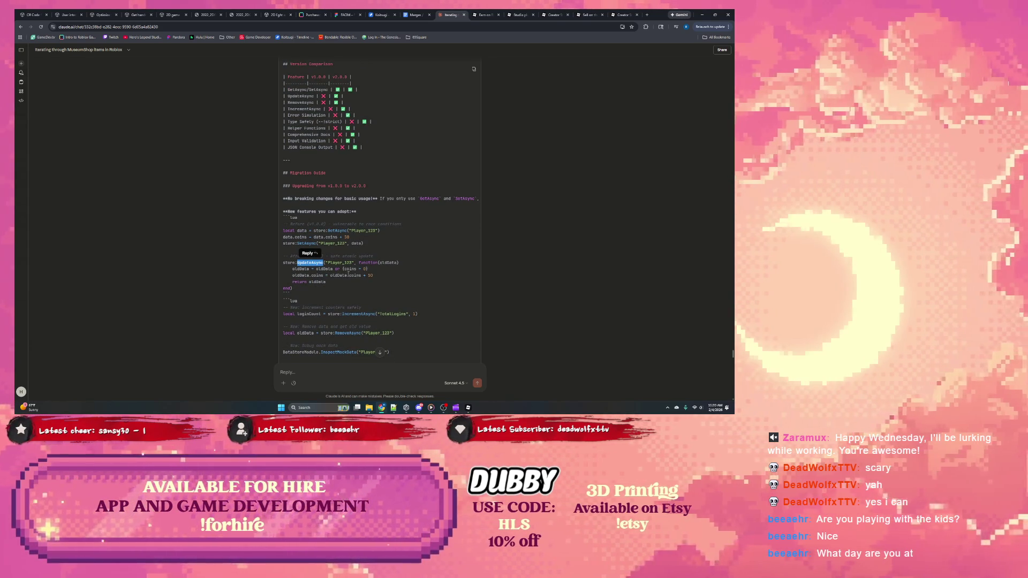
Highlight TotalLogins, Player_123 and InspectMockData, then continue to the Support and LICENSE.txt sections.
scroll(338, 274, down, 2)
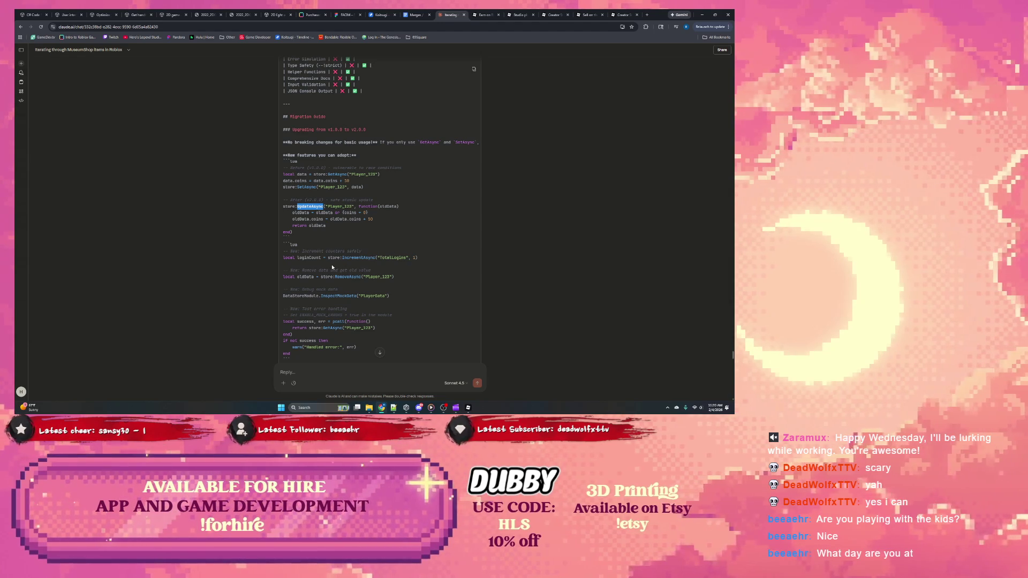
double_click(392, 258)
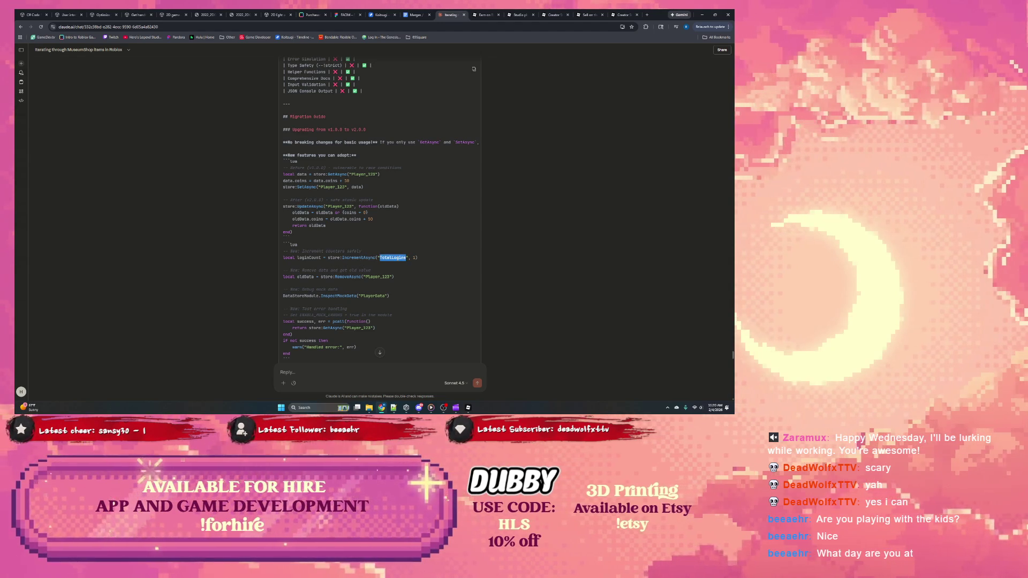
double_click(378, 277)
double_click(339, 296)
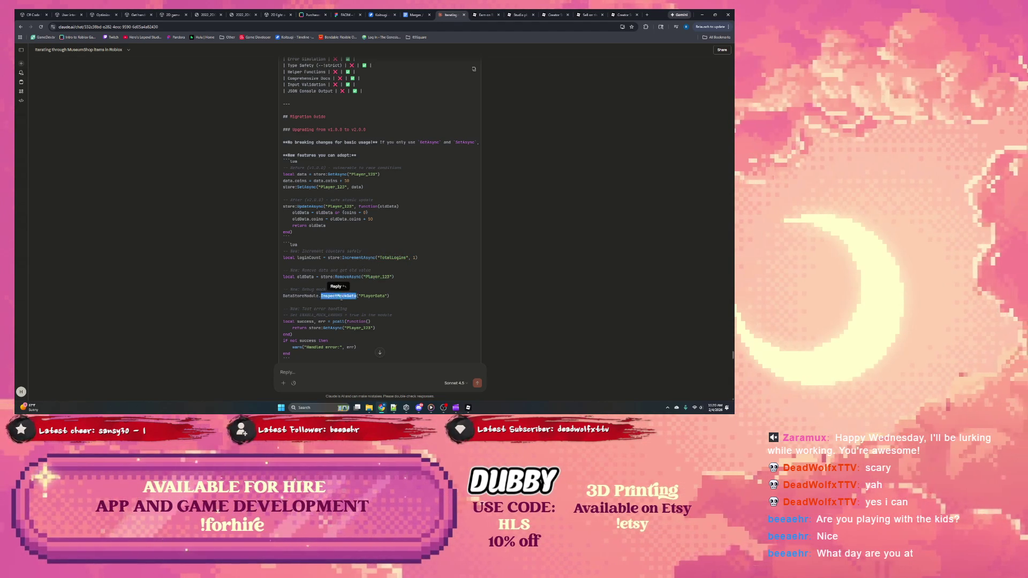
scroll(352, 287, down, 1)
scroll(361, 282, down, 2)
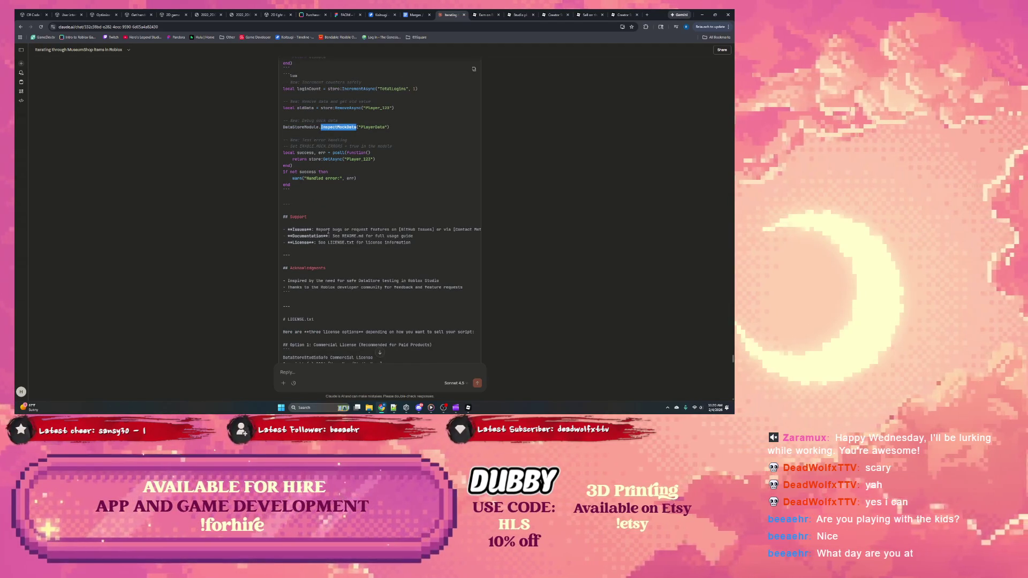
Highlight the Issues lines in the Support section.
drag(373, 230, 483, 227)
click(433, 236)
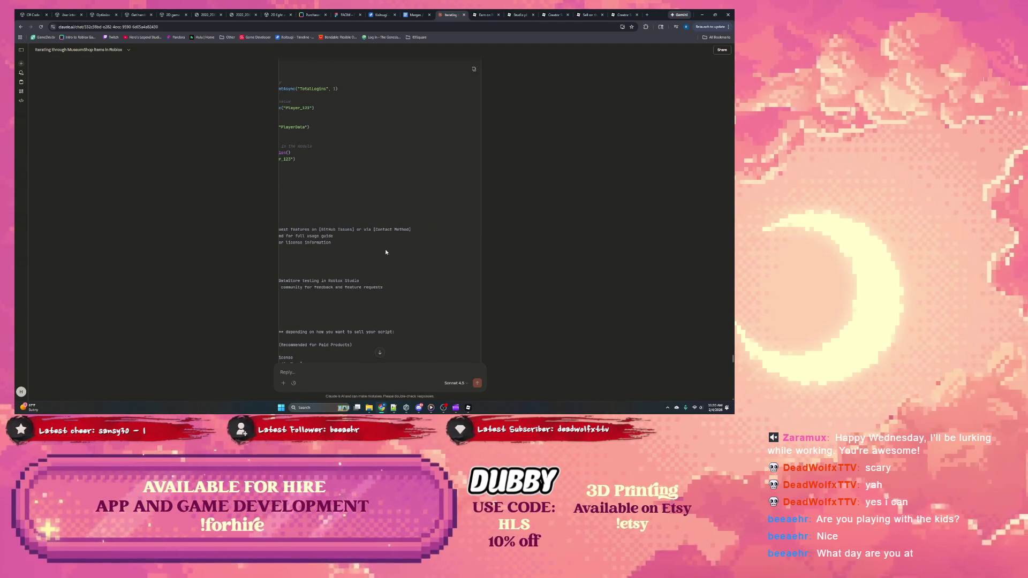
drag(416, 233, 343, 238)
click(343, 238)
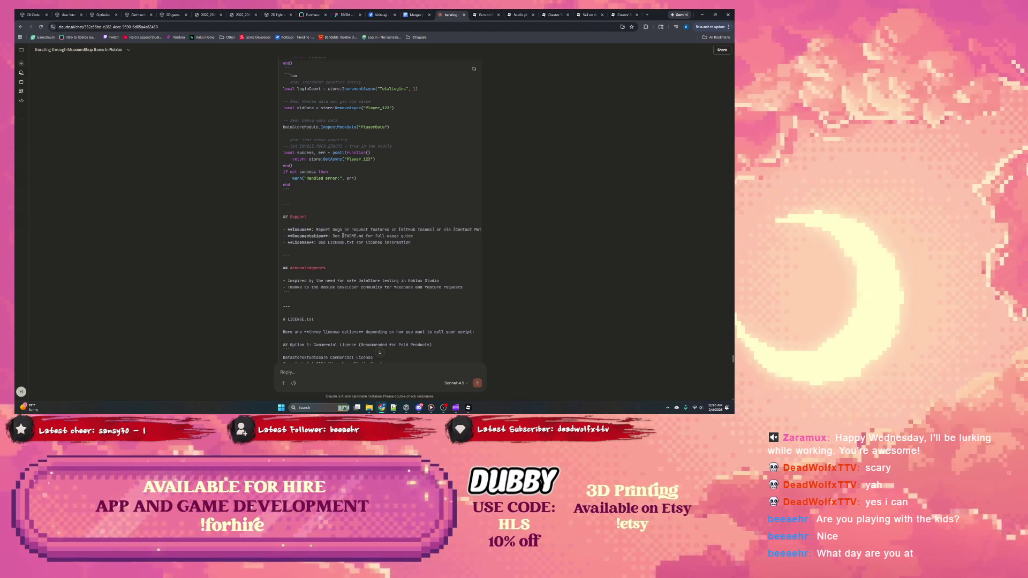
drag(322, 229, 423, 231)
click(362, 242)
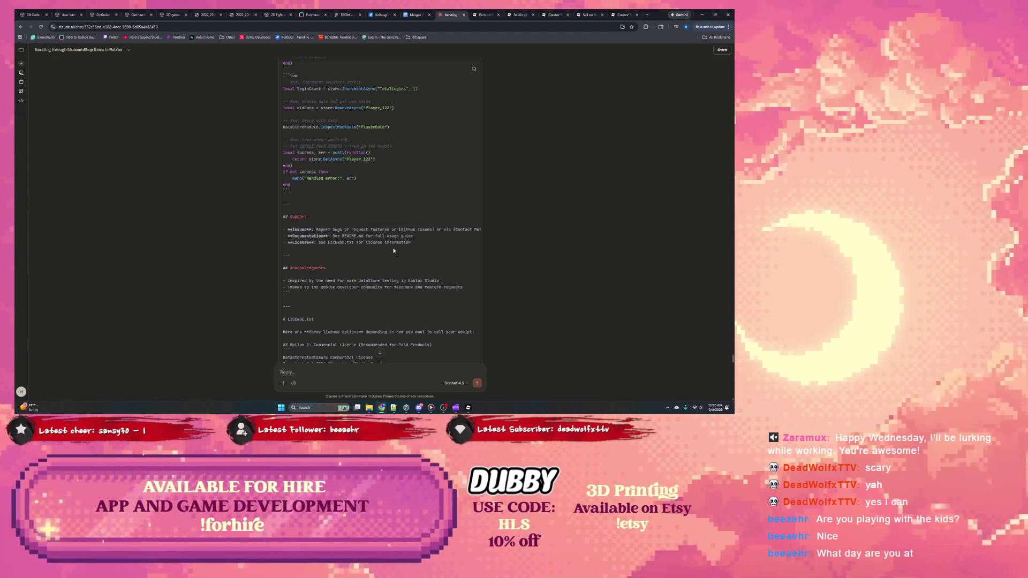
Read through LICENSE.txt down to Governing Law, Contact and Option 2: MIT License.
scroll(393, 251, down, 1)
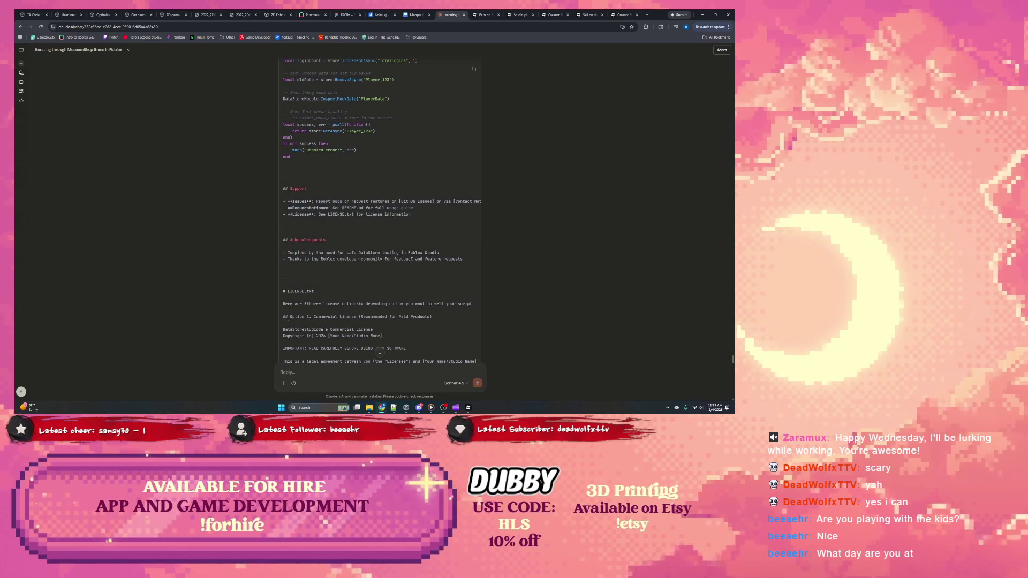
scroll(412, 259, down, 2)
scroll(354, 258, down, 1)
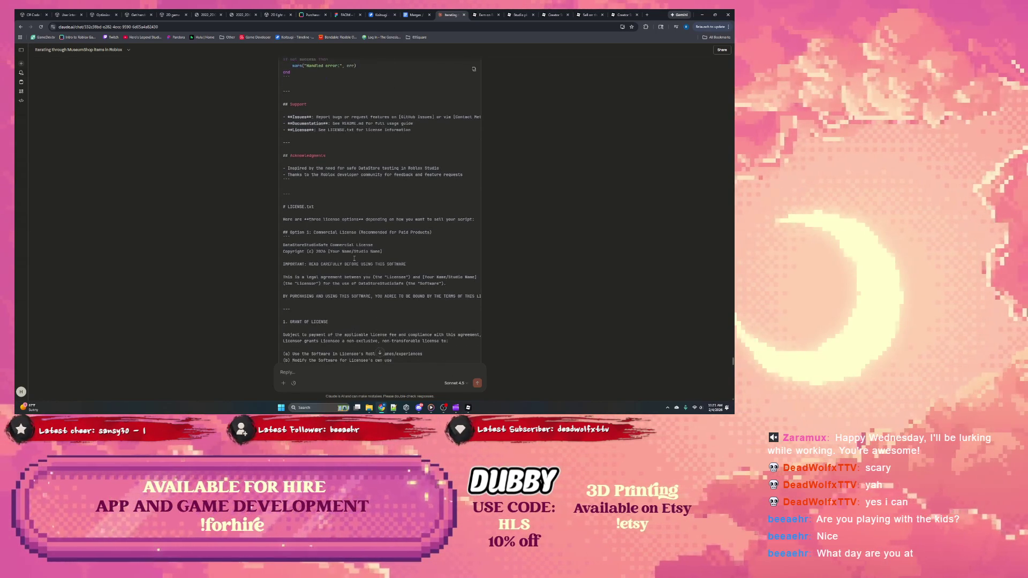
scroll(354, 260, down, 1)
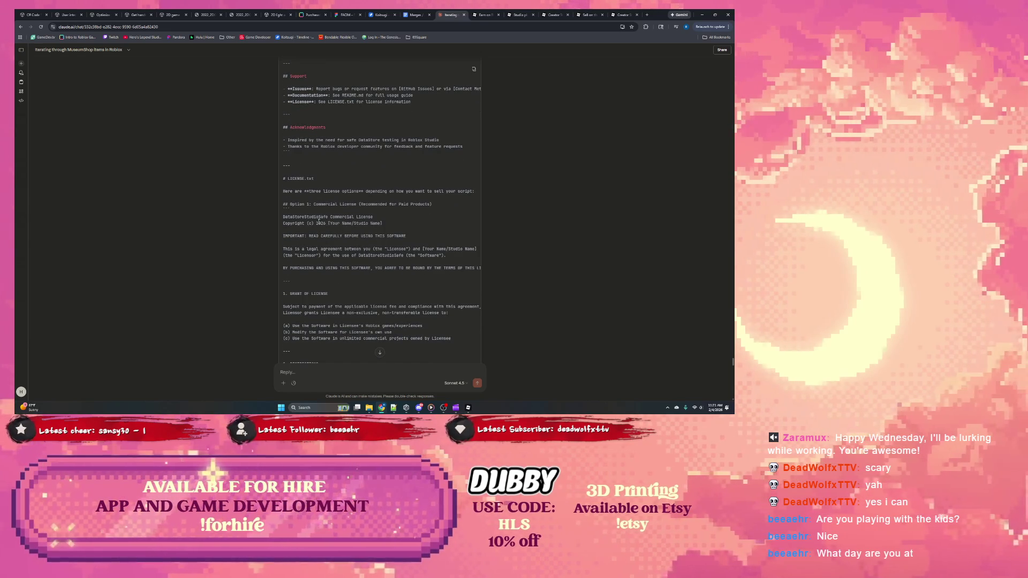
scroll(337, 224, down, 10)
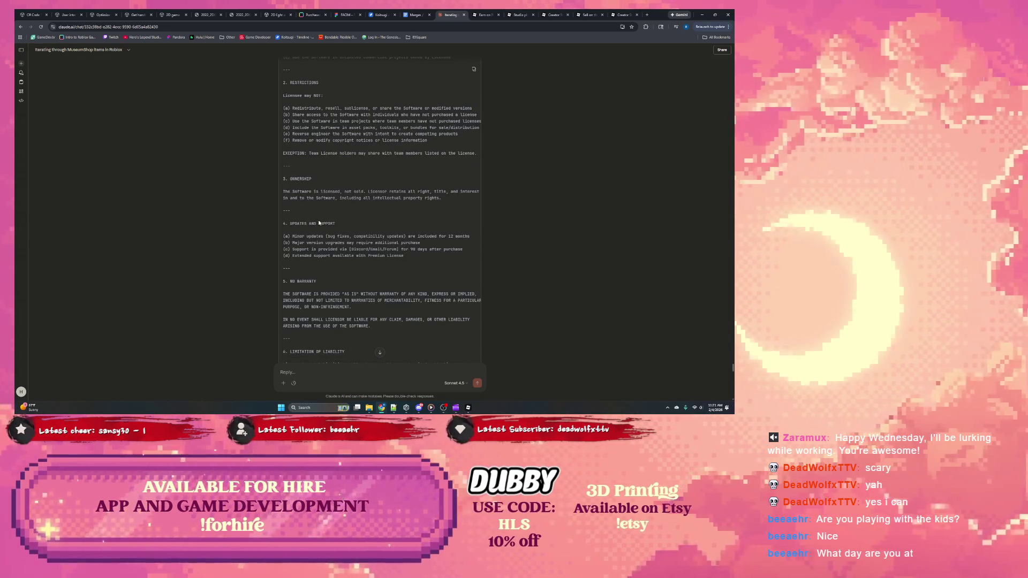
scroll(320, 223, down, 10)
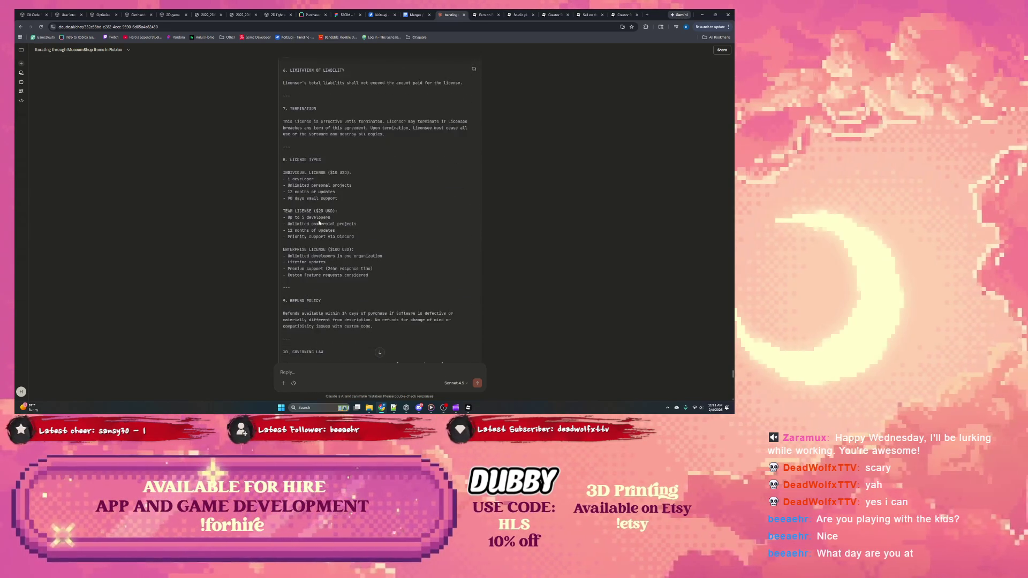
scroll(319, 223, down, 8)
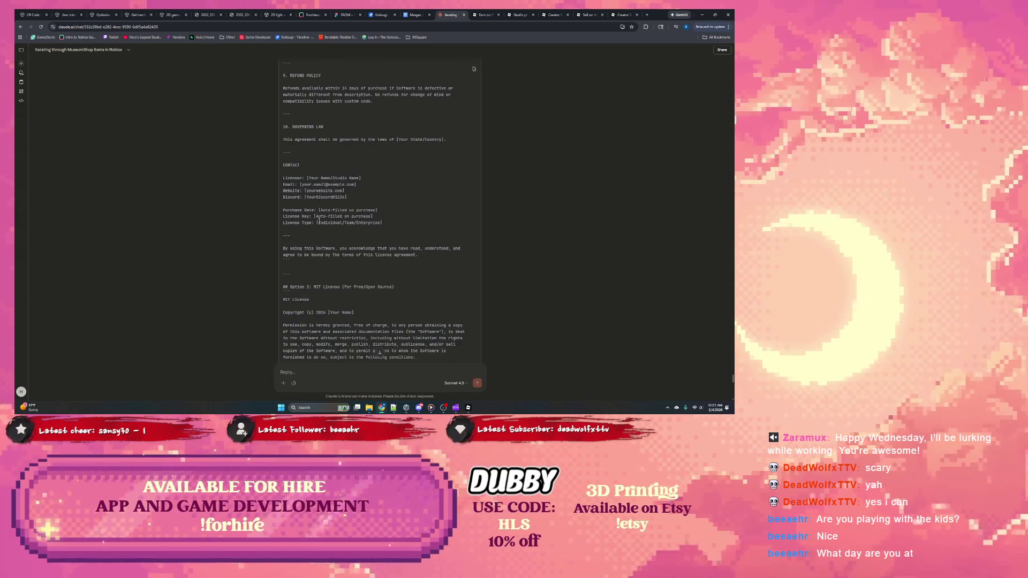
scroll(319, 221, down, 2)
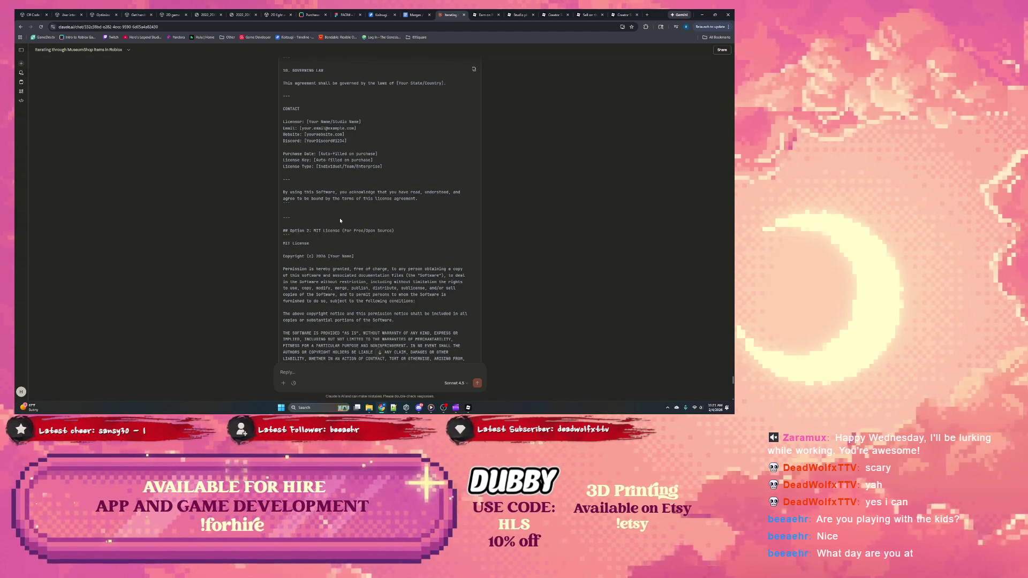
Select CHANGELOG.md from its title to the OrderedDataStore support line, then switch to Roblox Studio.
scroll(336, 219, up, 20)
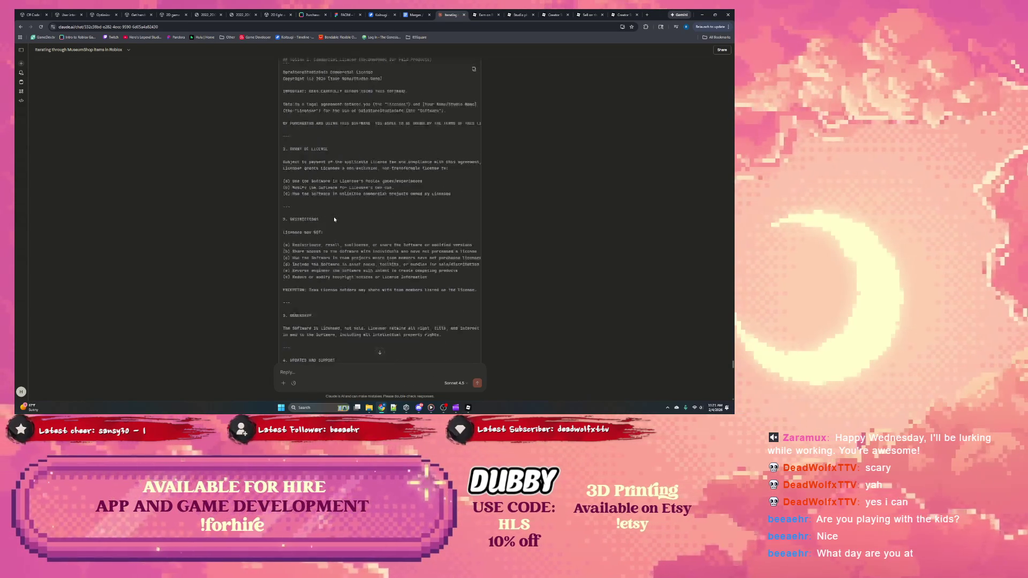
scroll(333, 220, up, 20)
scroll(332, 222, up, 20)
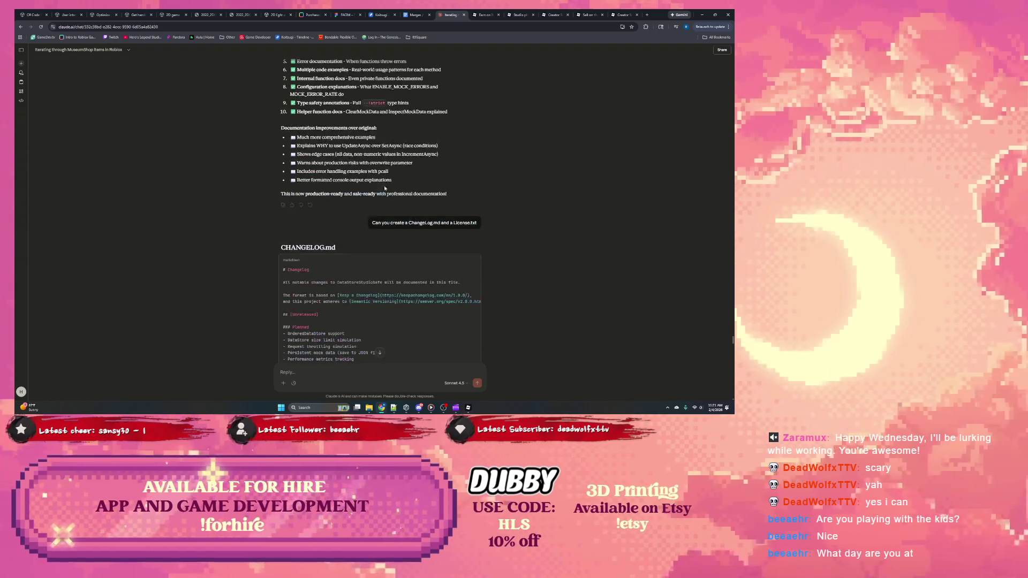
scroll(385, 187, down, 3)
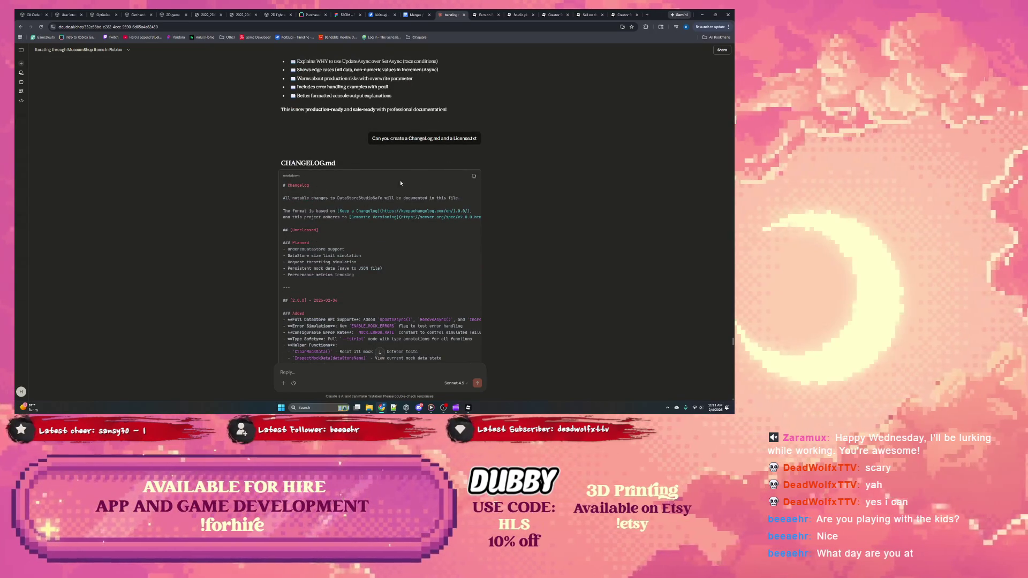
drag(401, 183, 412, 249)
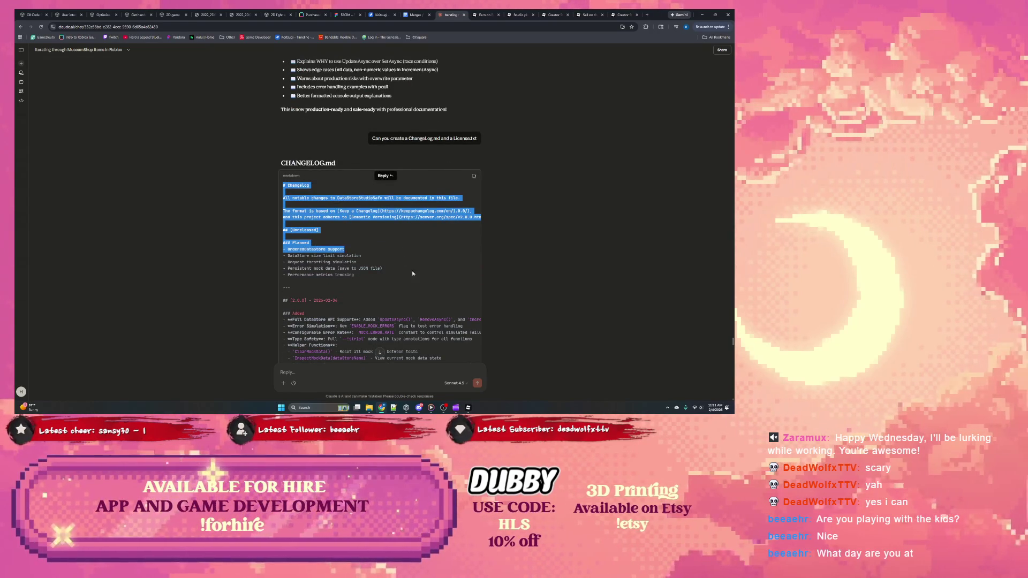
click(468, 407)
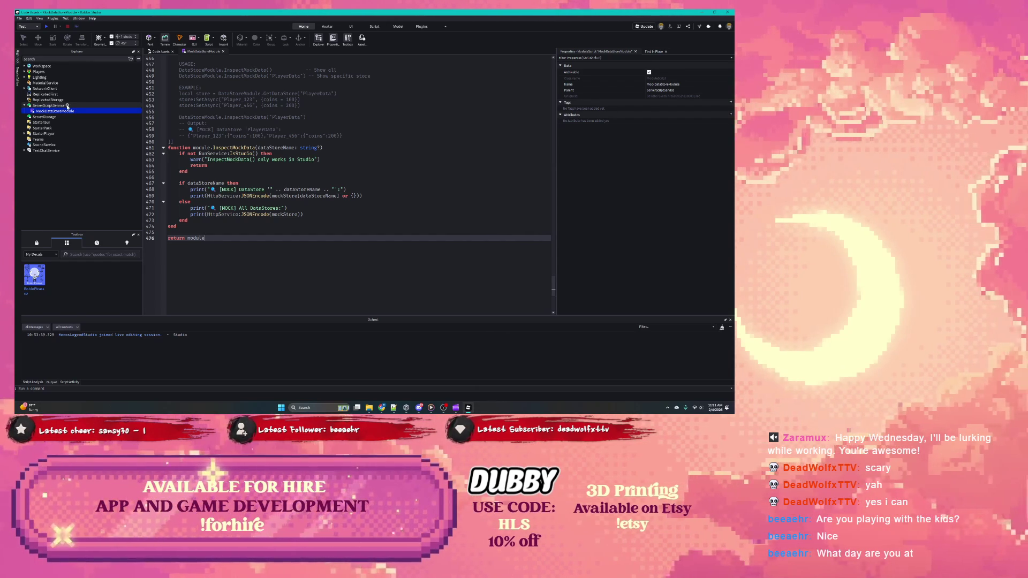
Add a Folder named MockDataStoreModulePackage under ServerScriptService.
click(68, 107)
click(34, 138)
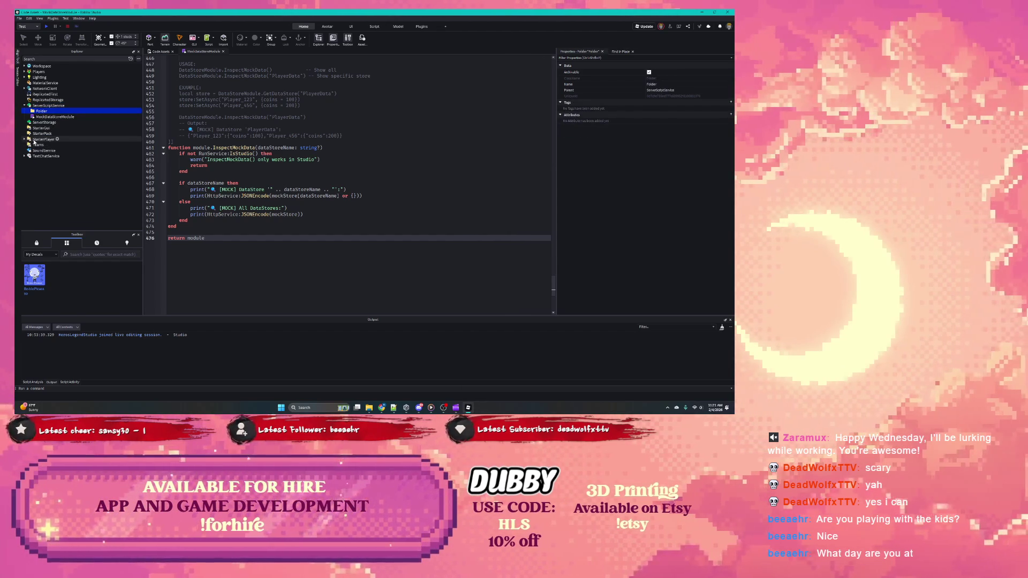
key(F2)
text(M)
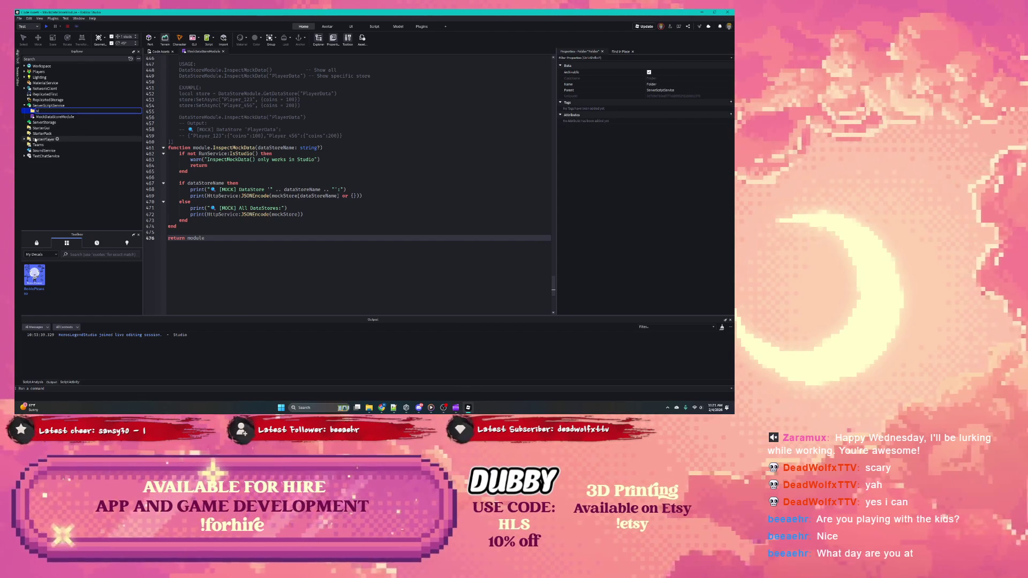
text(ockDataStoreModuleP)
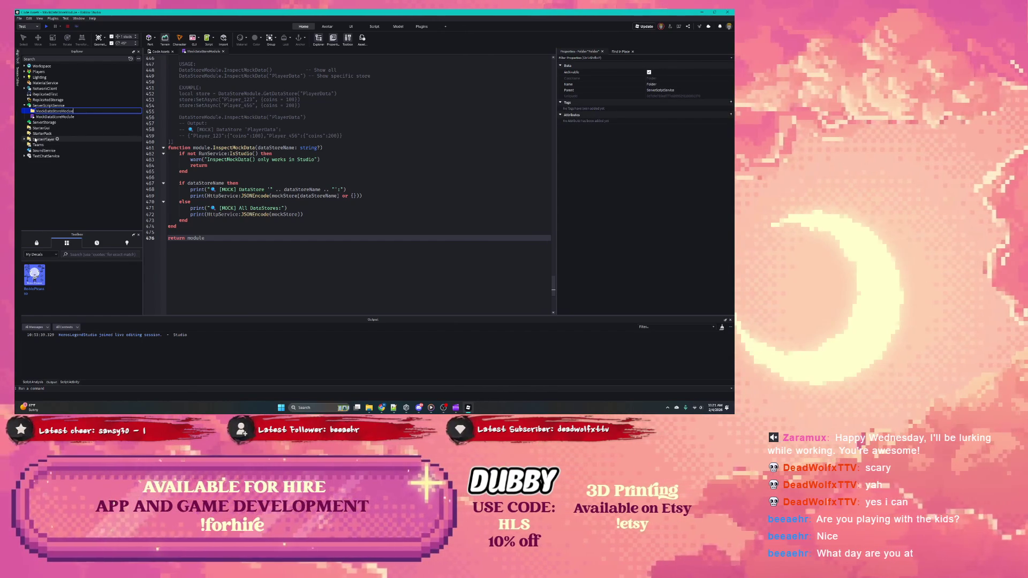
text(ackage)
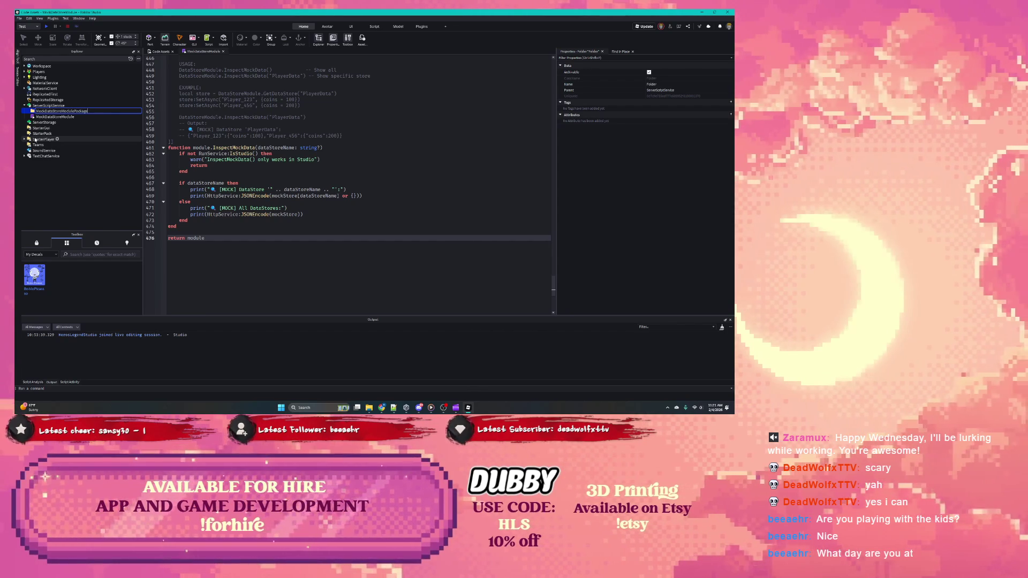
key(Return)
Move MockDataStoreModule into the MockDataStoreModulePackage folder and select the script.
drag(46, 118, 59, 112)
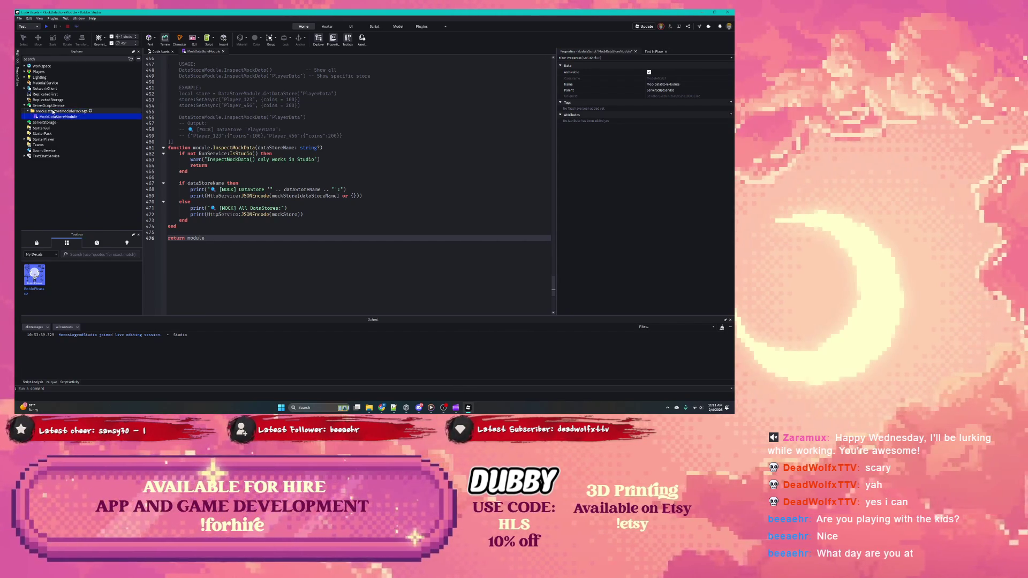
click(90, 111)
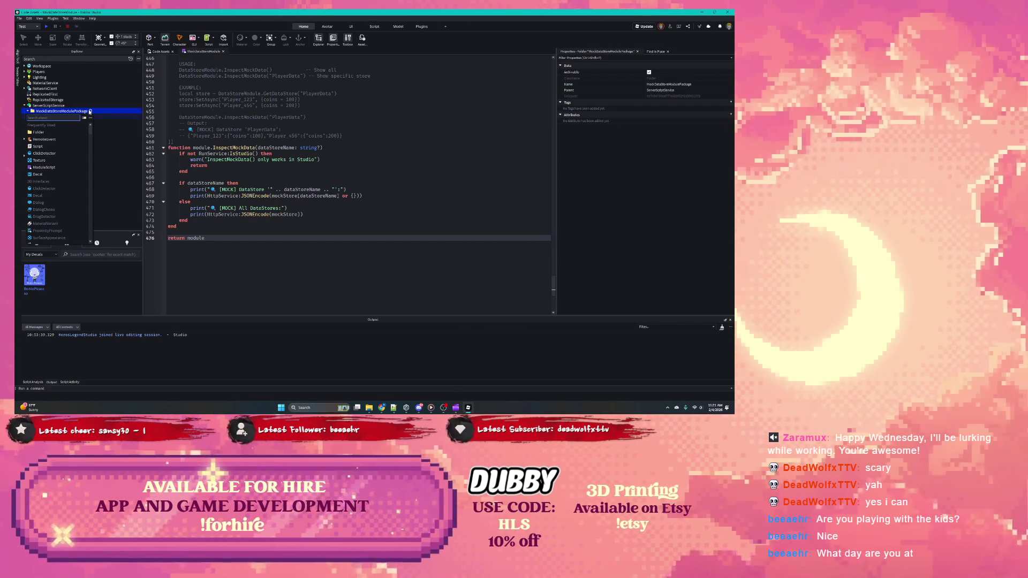
text(mo)
key(BackSpace)
key(BackSpace)
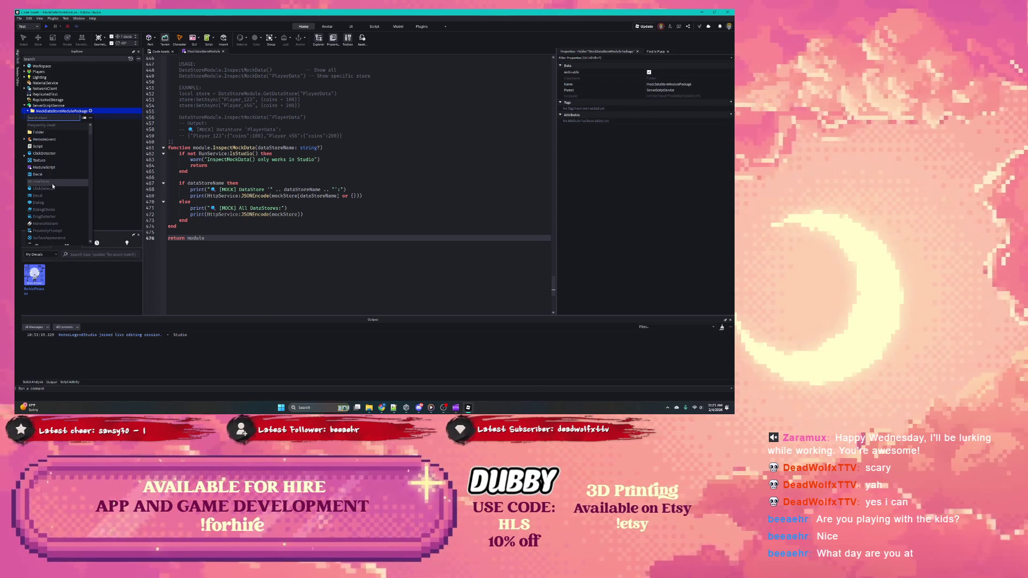
click(113, 188)
key(Down)
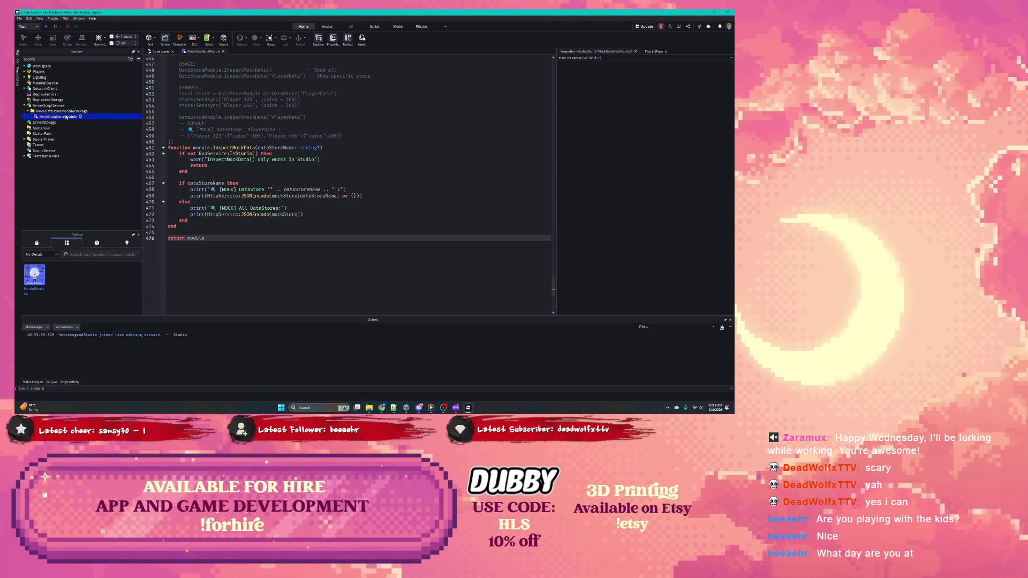
click(37, 247)
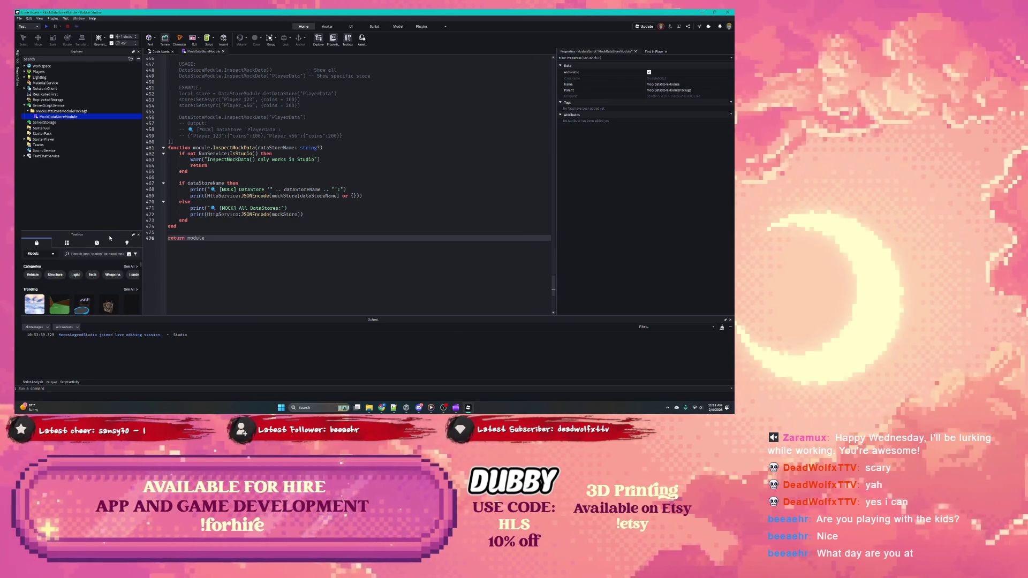
Browse the Toolbox marketplace listings and switch the category to Plugins.
drag(77, 231, 76, 190)
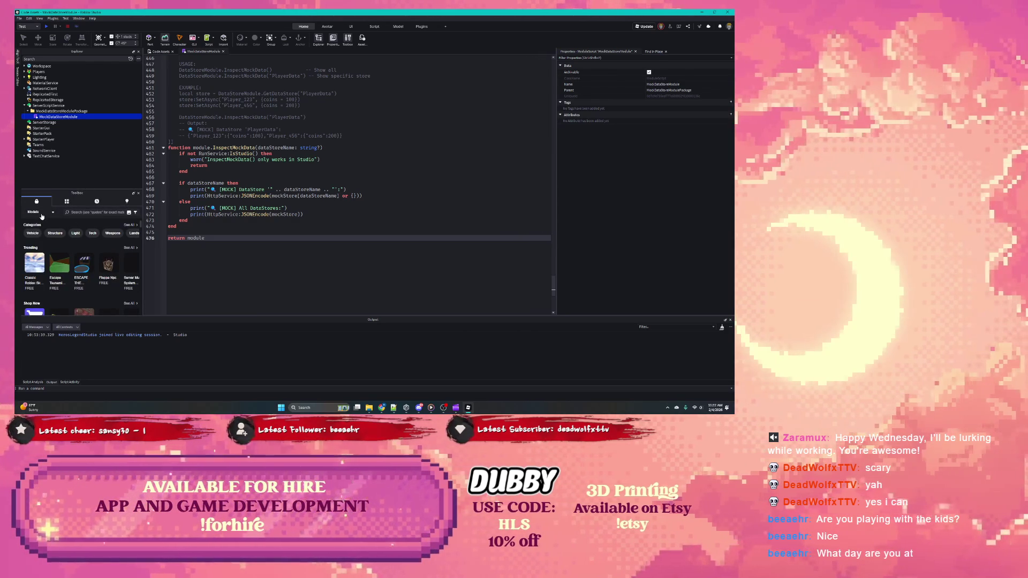
scroll(47, 257, down, 2)
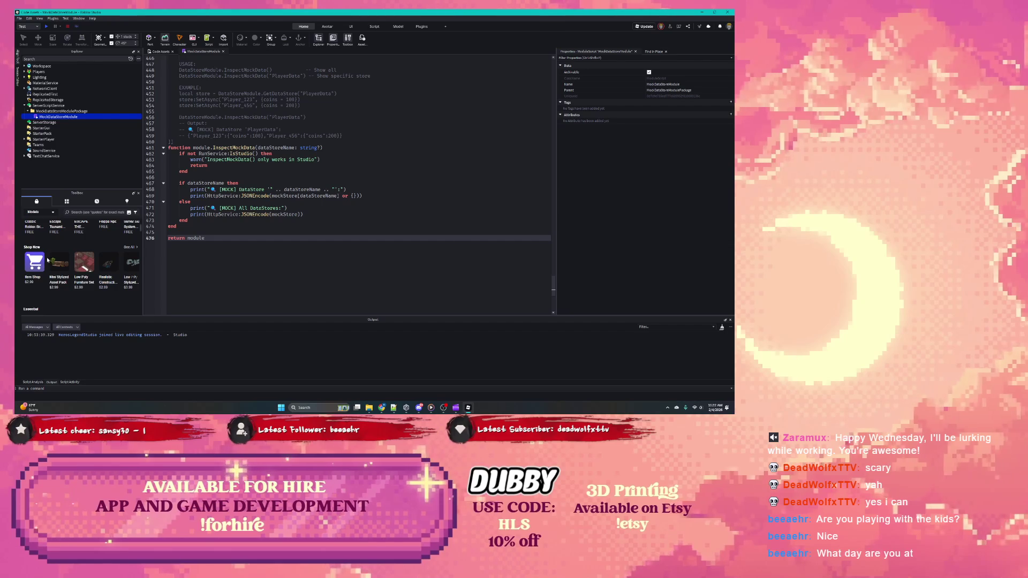
scroll(47, 260, down, 1)
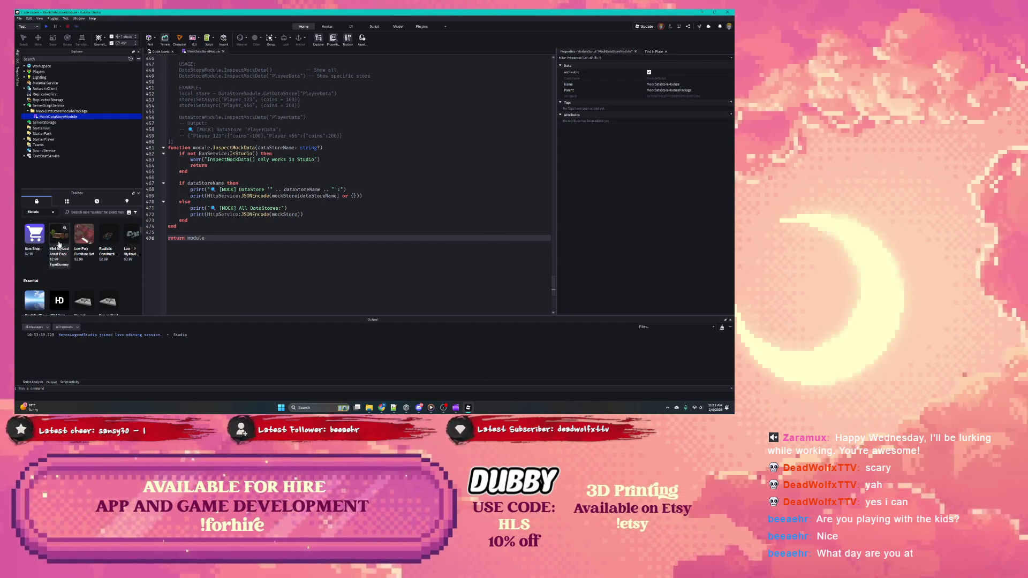
scroll(57, 242, down, 1)
scroll(57, 242, up, 2)
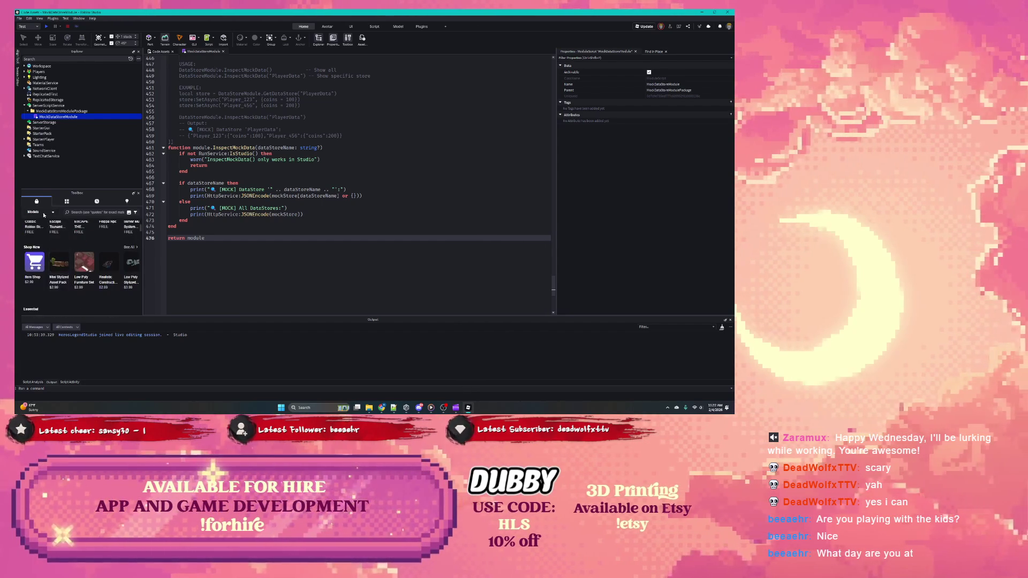
click(37, 212)
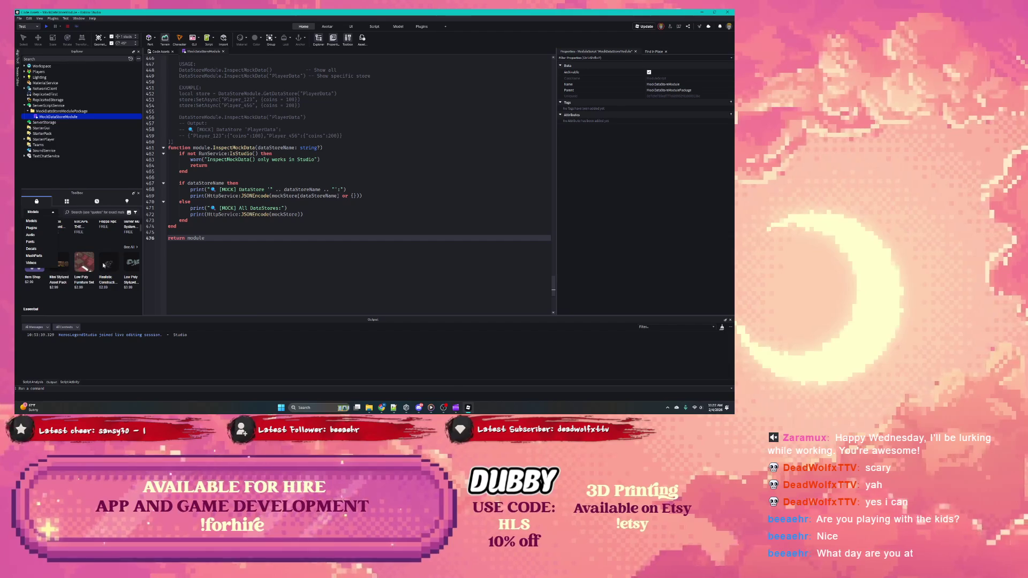
click(85, 212)
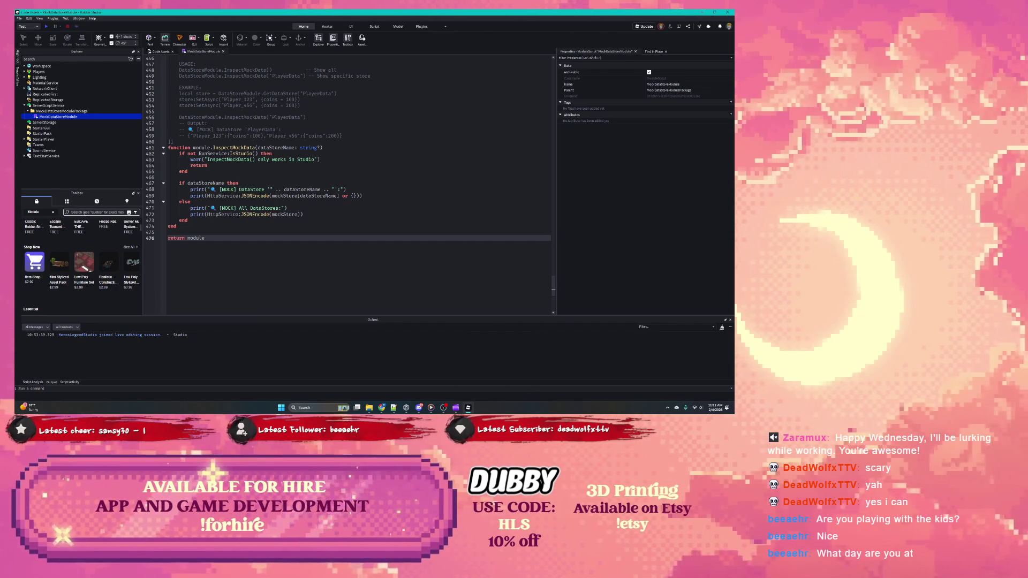
click(85, 212)
click(38, 212)
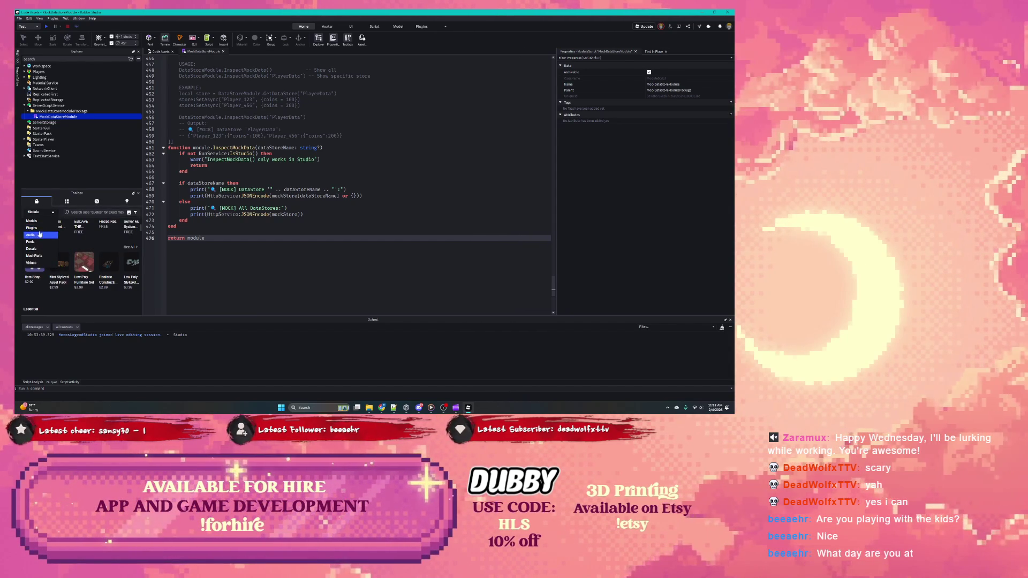
click(38, 228)
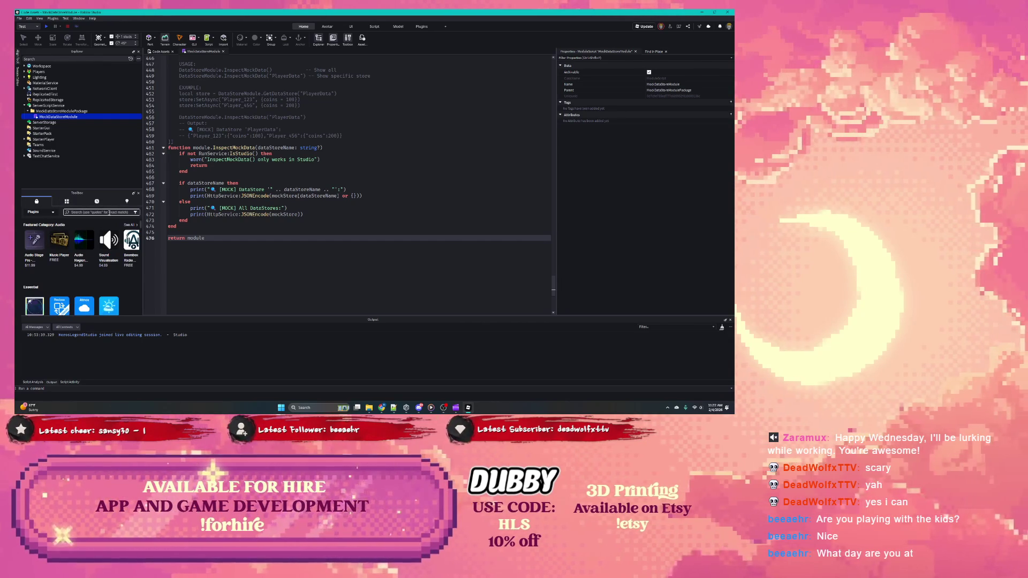
Search Plugins for 'MockDatastore', accepting the suggested spelling 'moc datastore'.
scroll(76, 254, down, 5)
scroll(77, 256, down, 8)
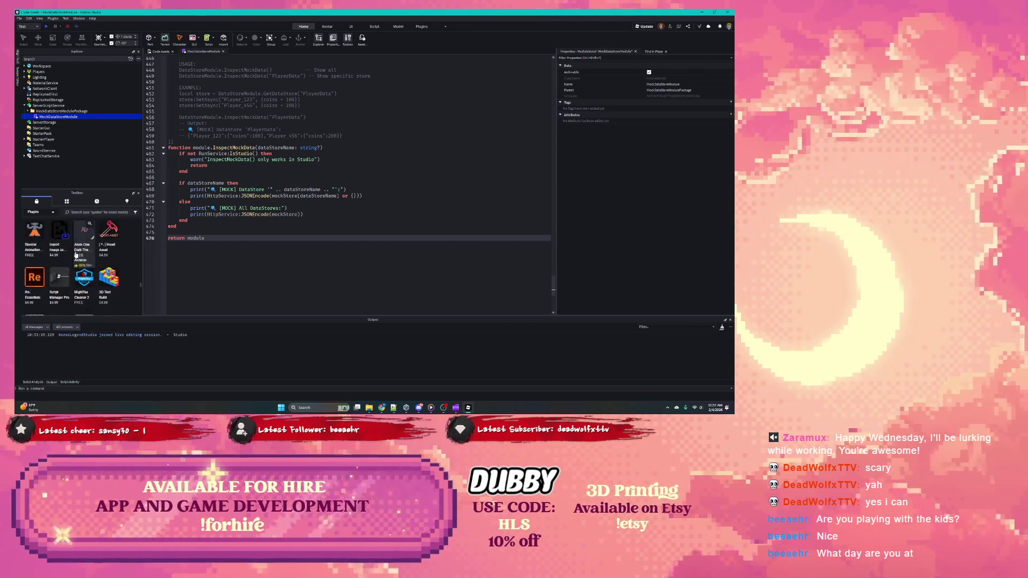
scroll(76, 256, down, 8)
scroll(76, 255, down, 4)
click(78, 212)
text(MockDatastore)
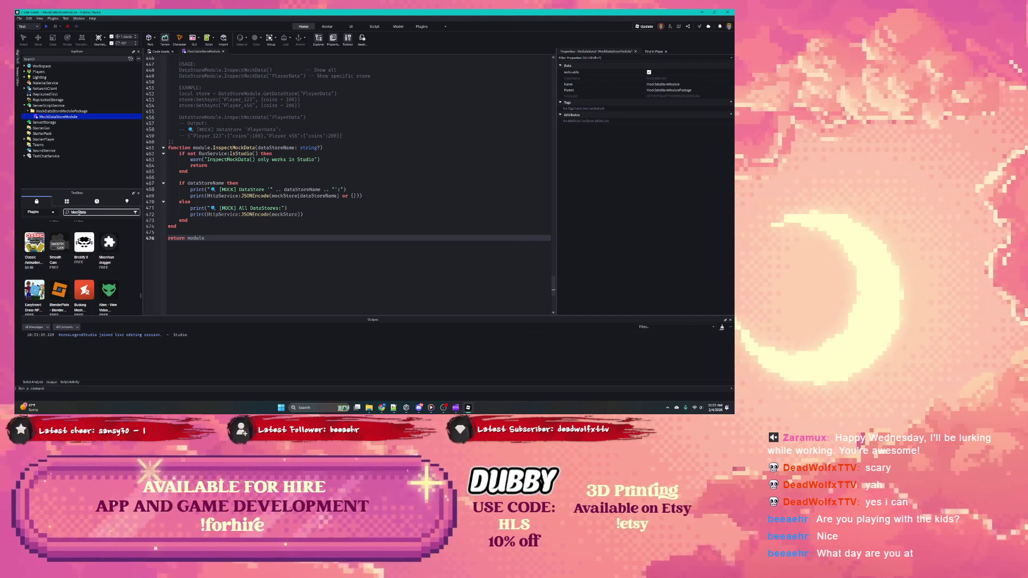
key(Return)
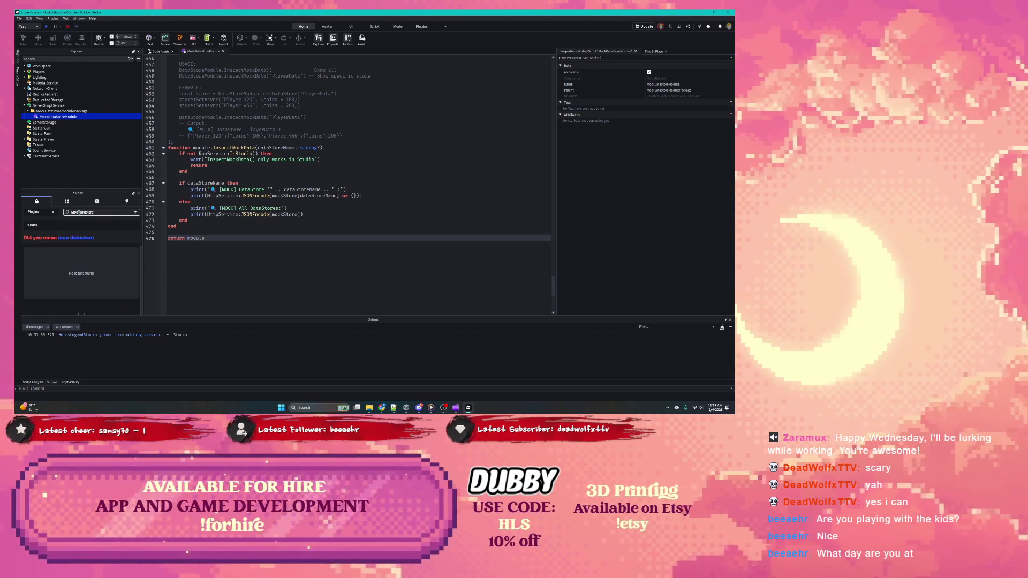
click(81, 213)
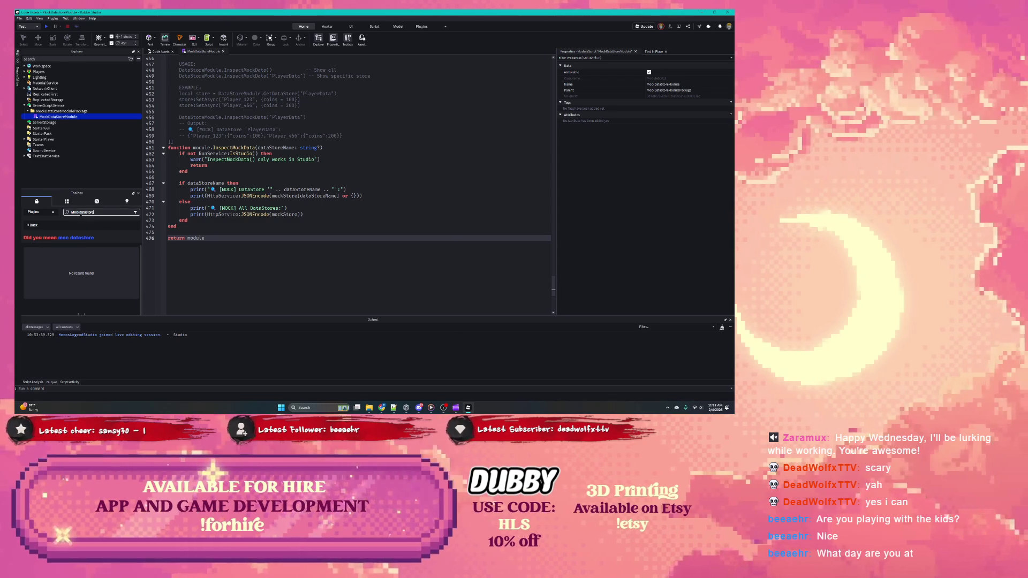
click(80, 237)
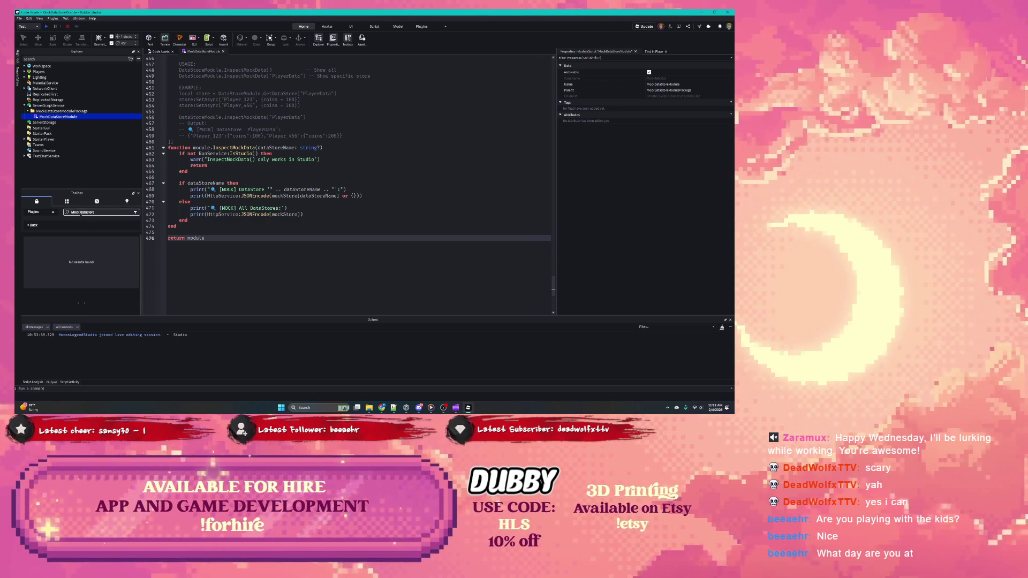
Confirm the Plugins filter is still set, then go back to the Claude chat.
click(39, 213)
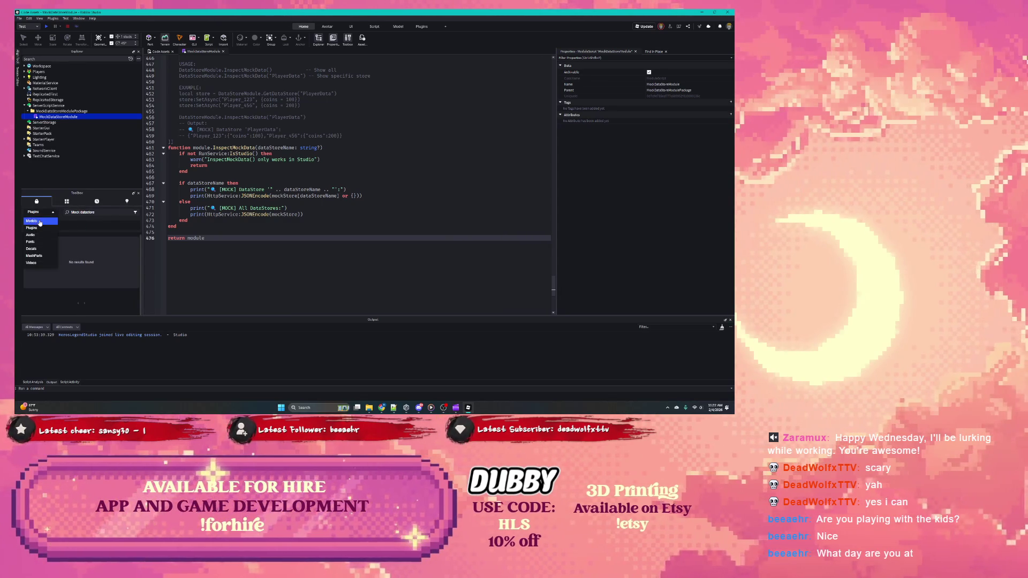
click(63, 249)
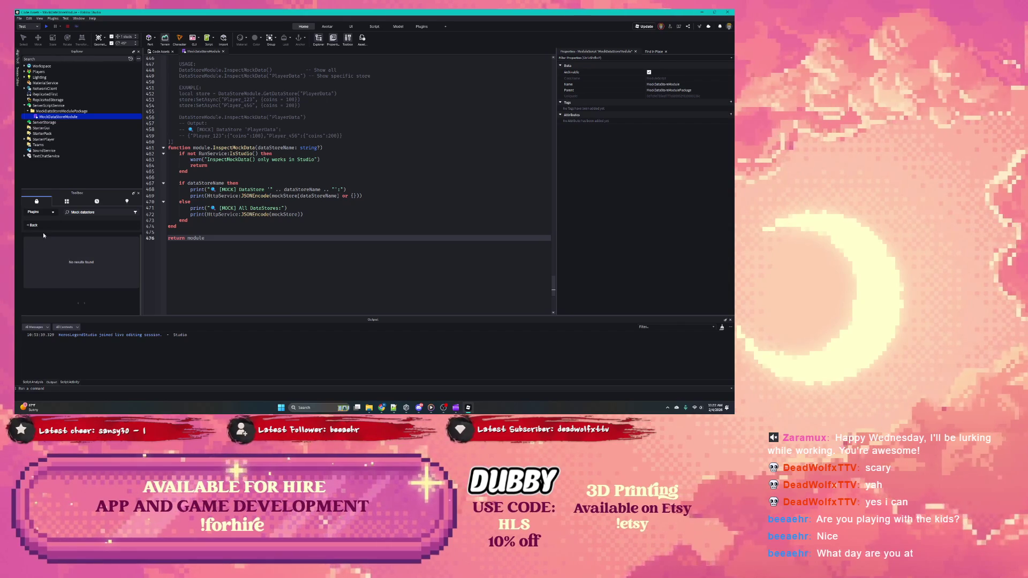
click(87, 212)
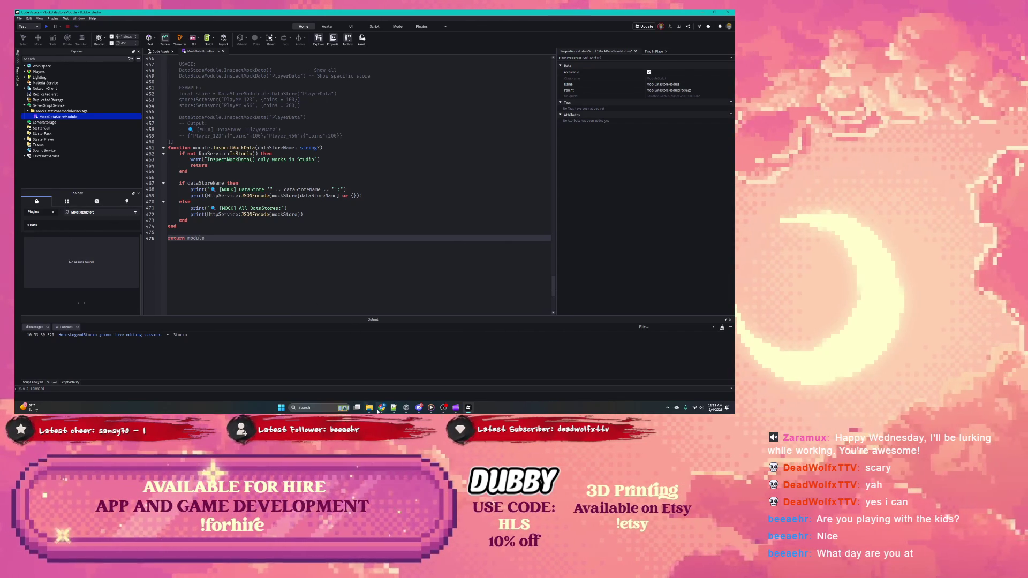
mouse_move(379, 410)
click(368, 358)
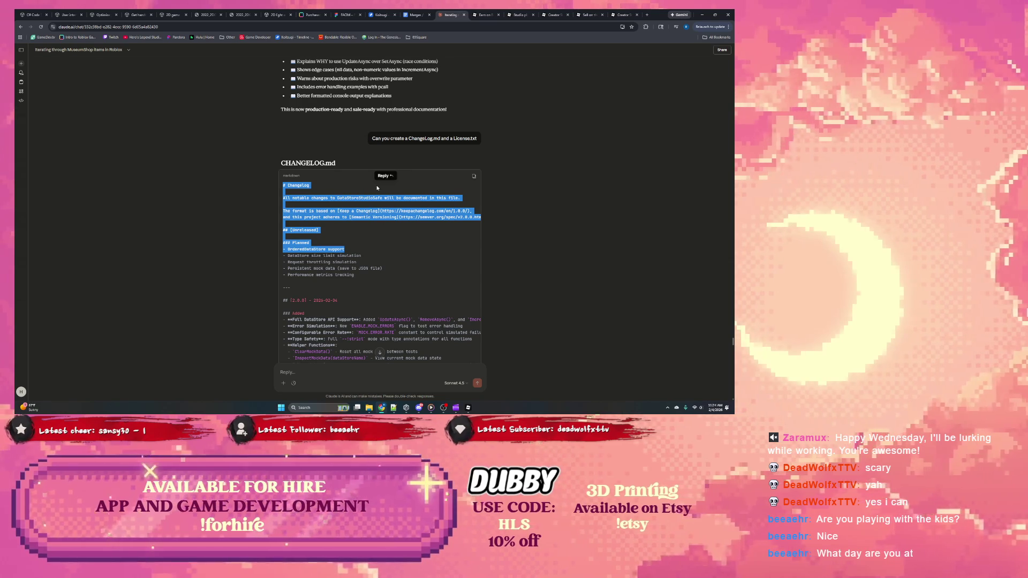
Copy the CHANGELOG.md block, select it down to the final --- line, and return to Roblox Studio.
click(474, 179)
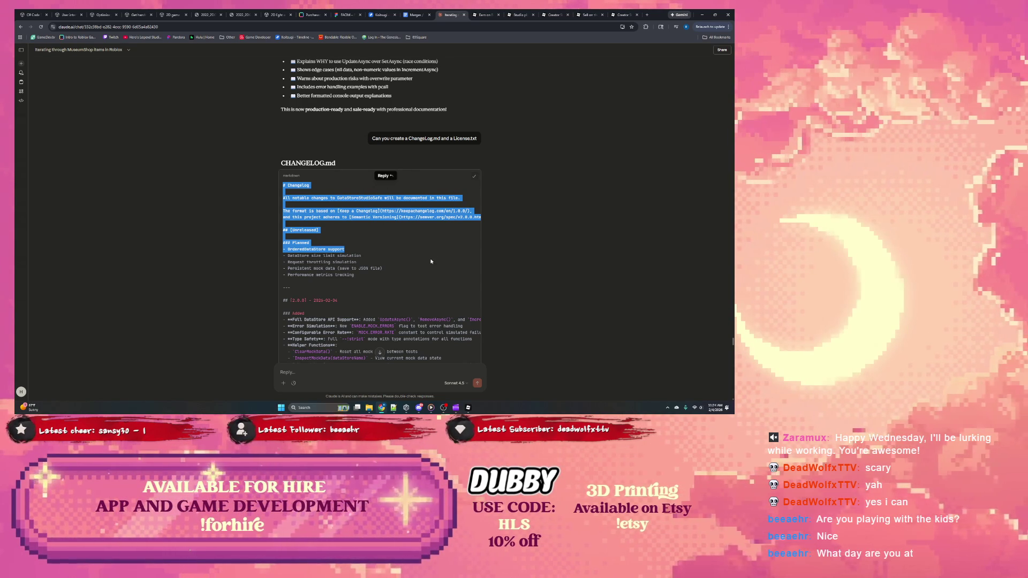
scroll(408, 260, down, 3)
scroll(389, 255, up, 3)
click(282, 167)
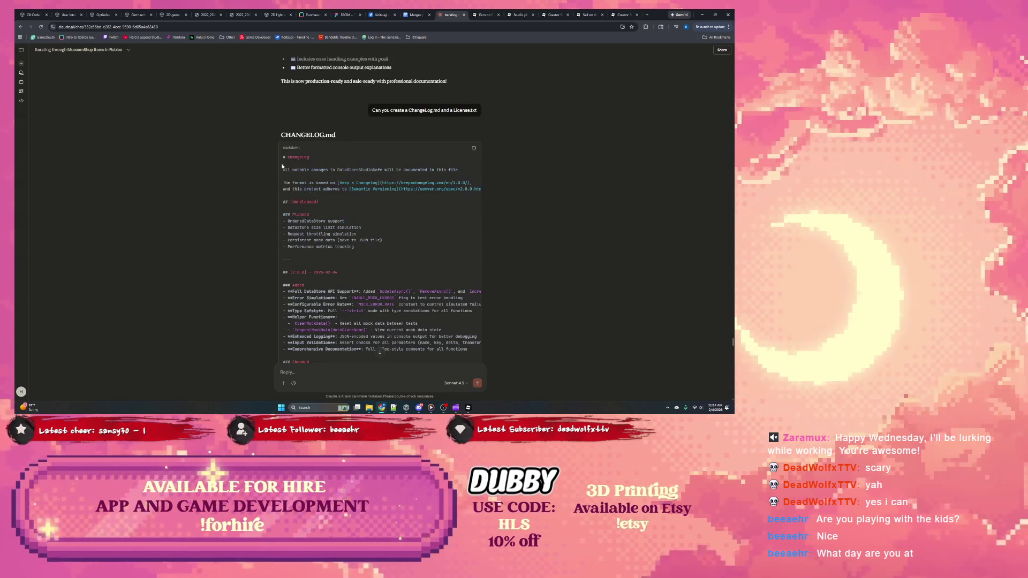
drag(284, 161, 382, 247)
scroll(377, 250, down, 10)
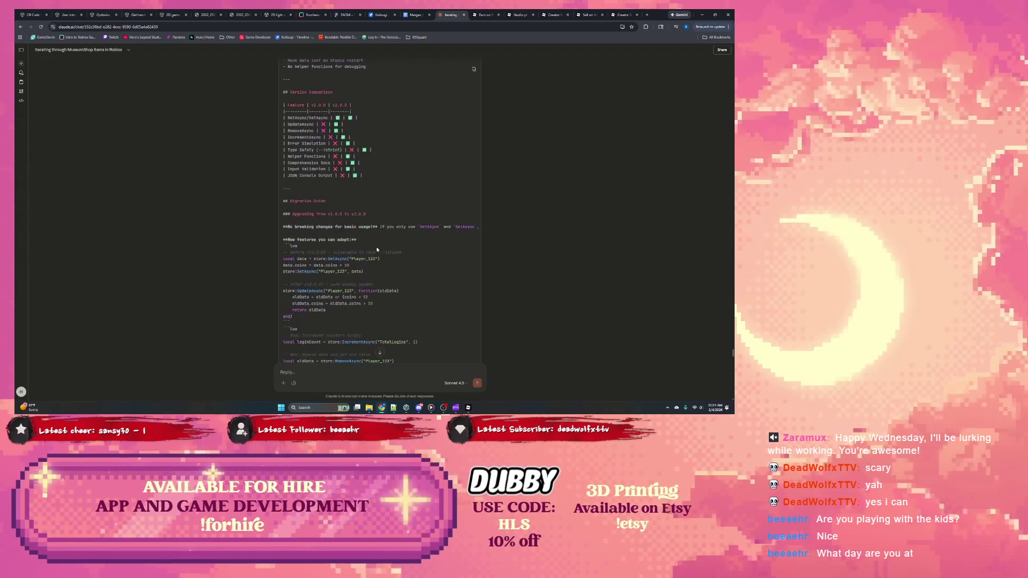
scroll(377, 249, down, 5)
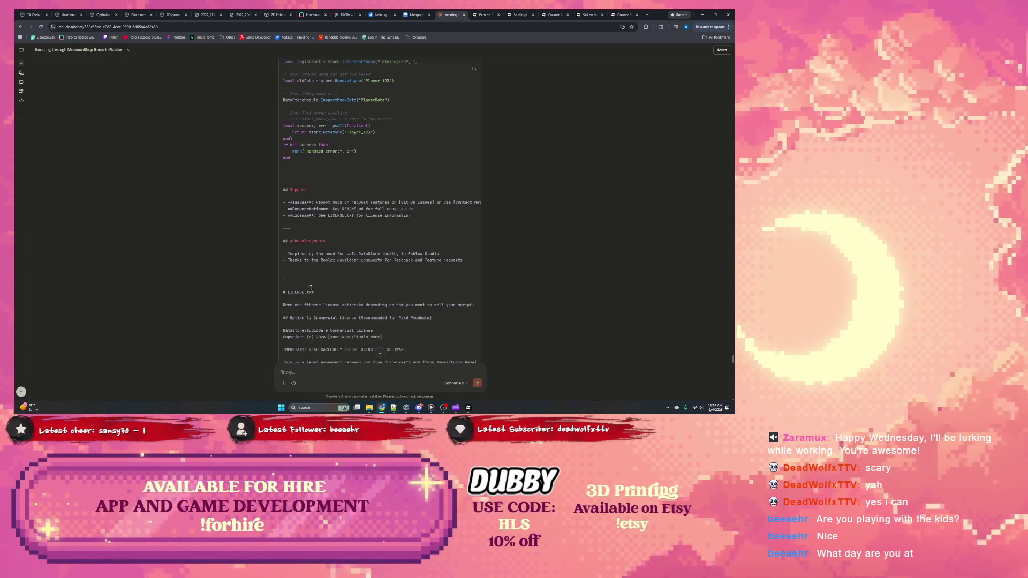
shift+click(301, 278)
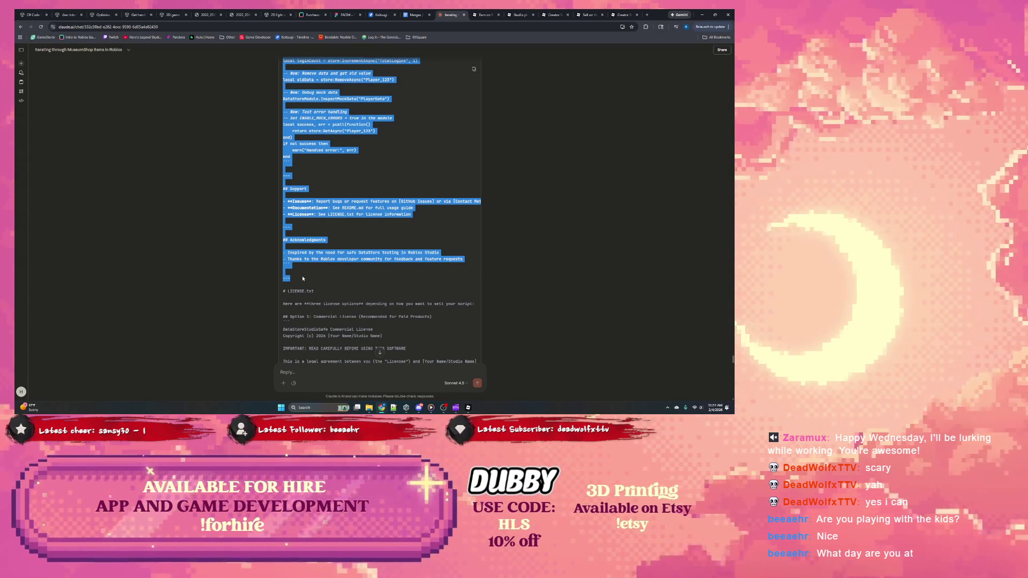
click(468, 408)
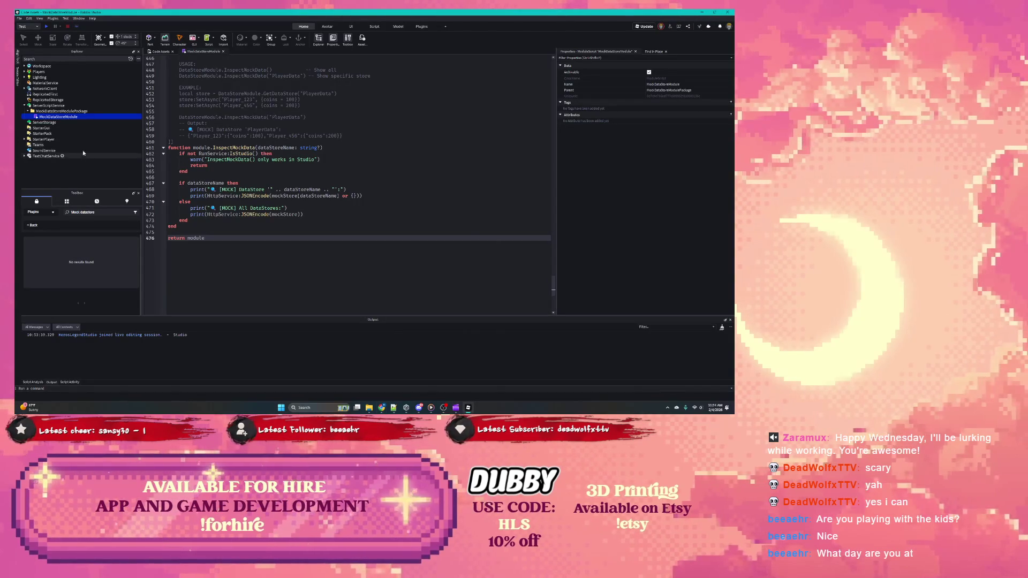
Insert a Script named Changelog.md into MockDataStoreModulePackage and paste the changelog over its code.
click(89, 112)
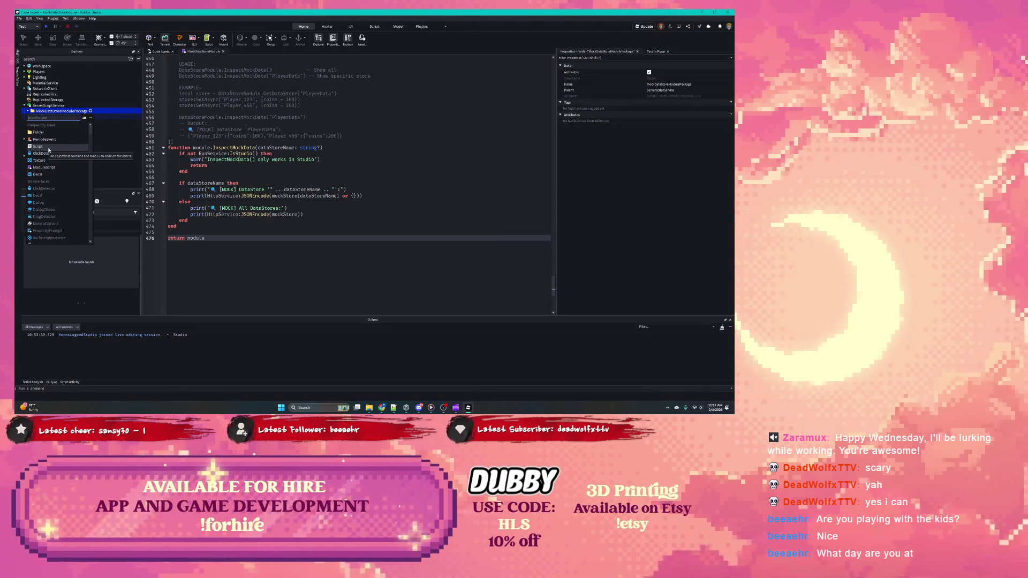
click(49, 147)
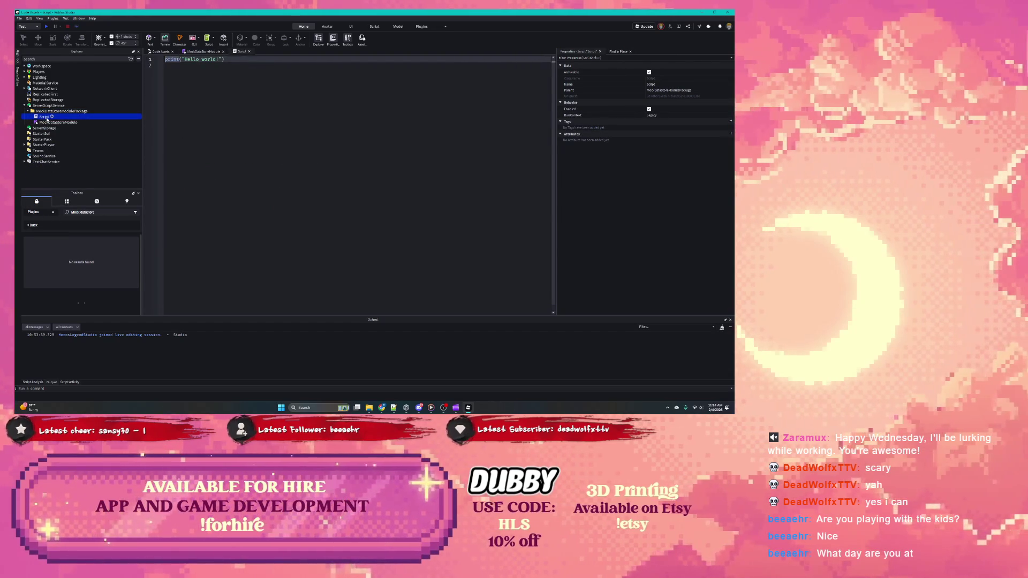
key(Return)
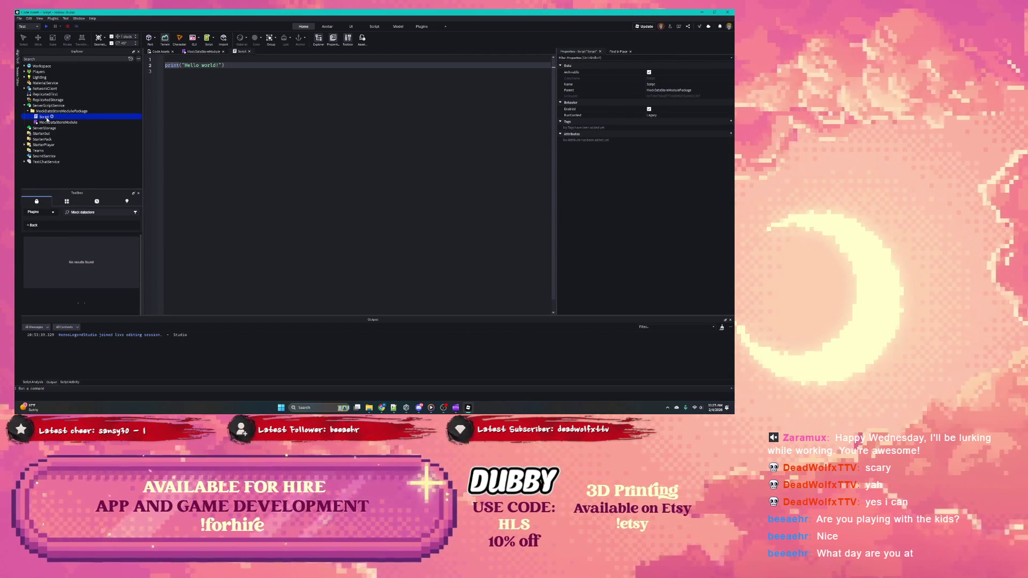
click(46, 118)
text(Cha)
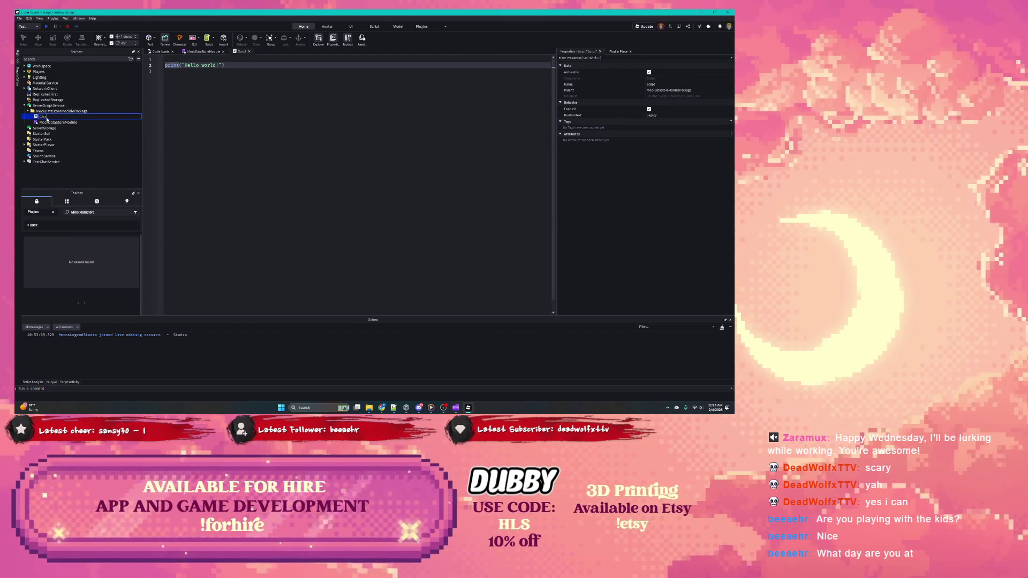
text(ngelogint)
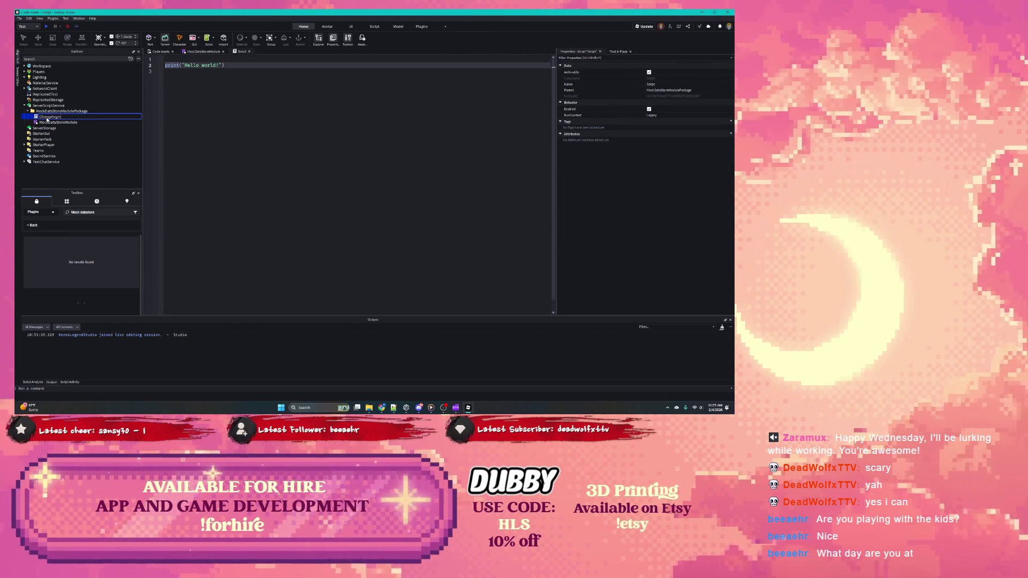
text(.md)
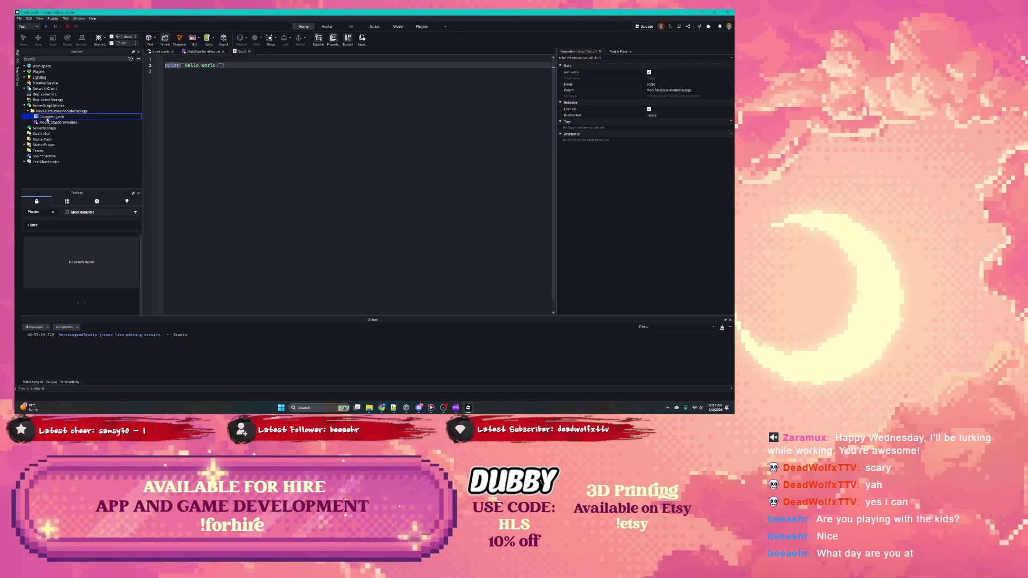
key(Return)
click(265, 102)
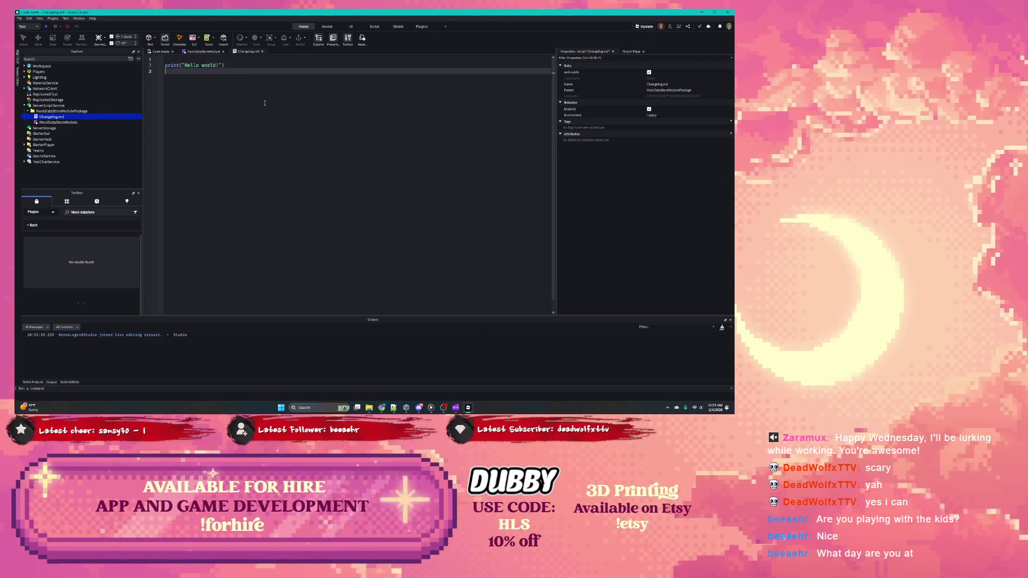
key(ctrl+a)
key(ctrl+v)
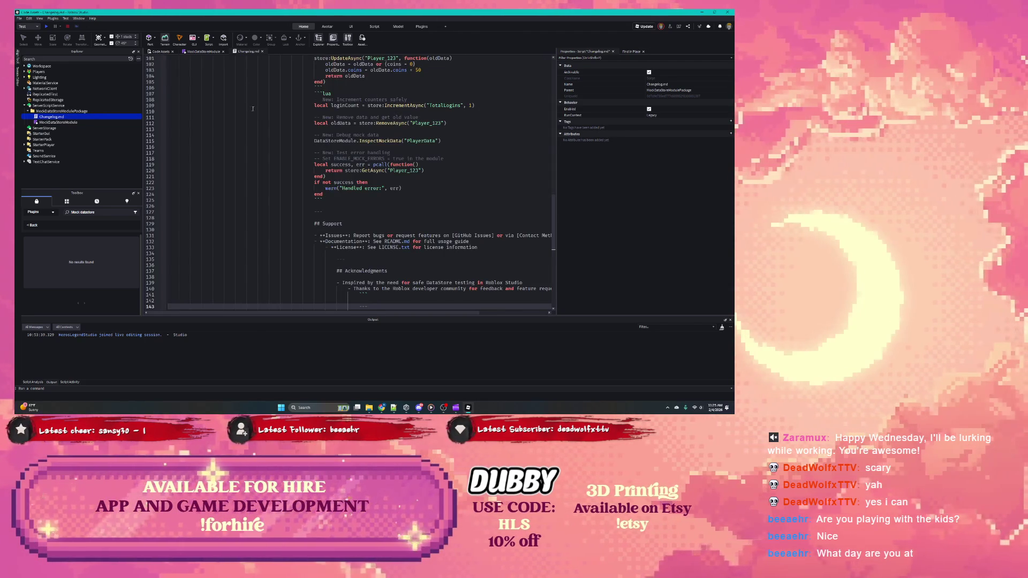
Rename the Changelog.md script to Changelog while reviewing the pasted changelog.
scroll(253, 108, up, 20)
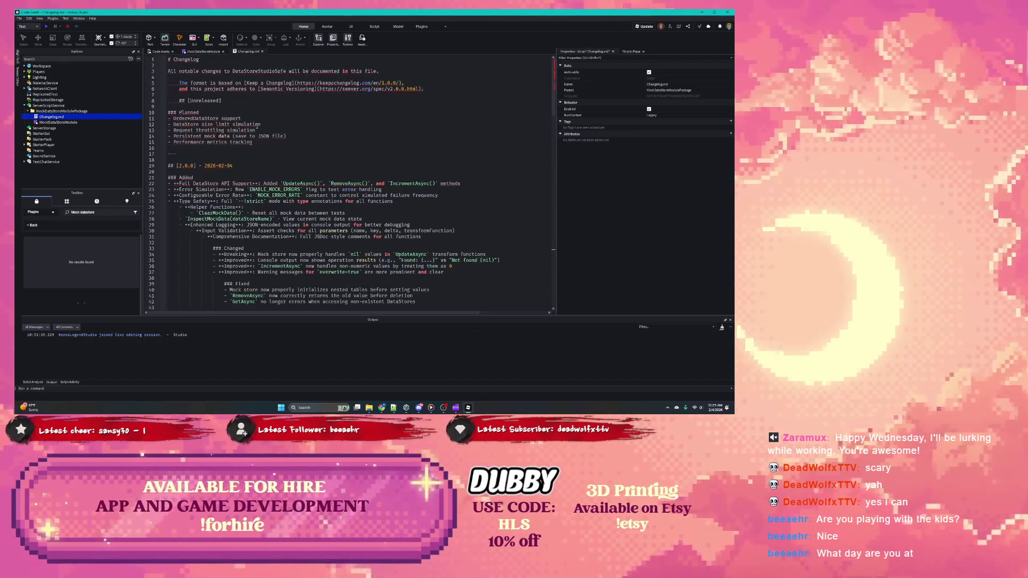
click(198, 83)
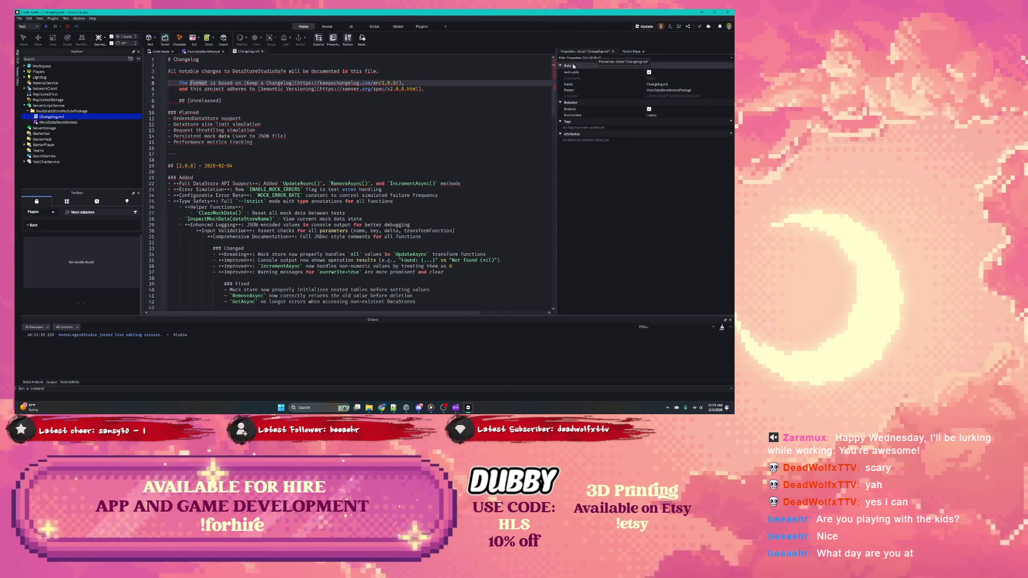
click(48, 118)
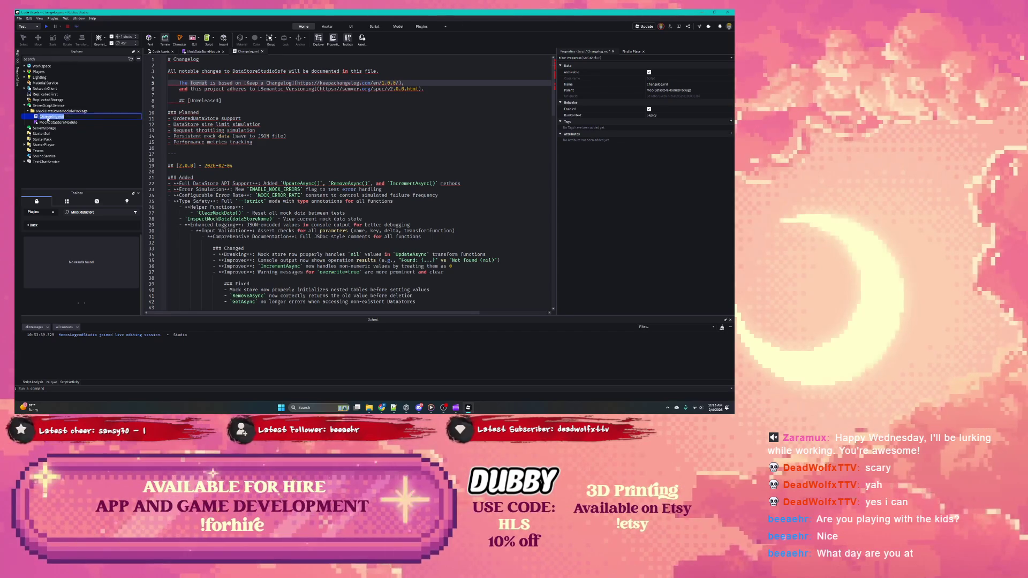
click(67, 116)
key(Return)
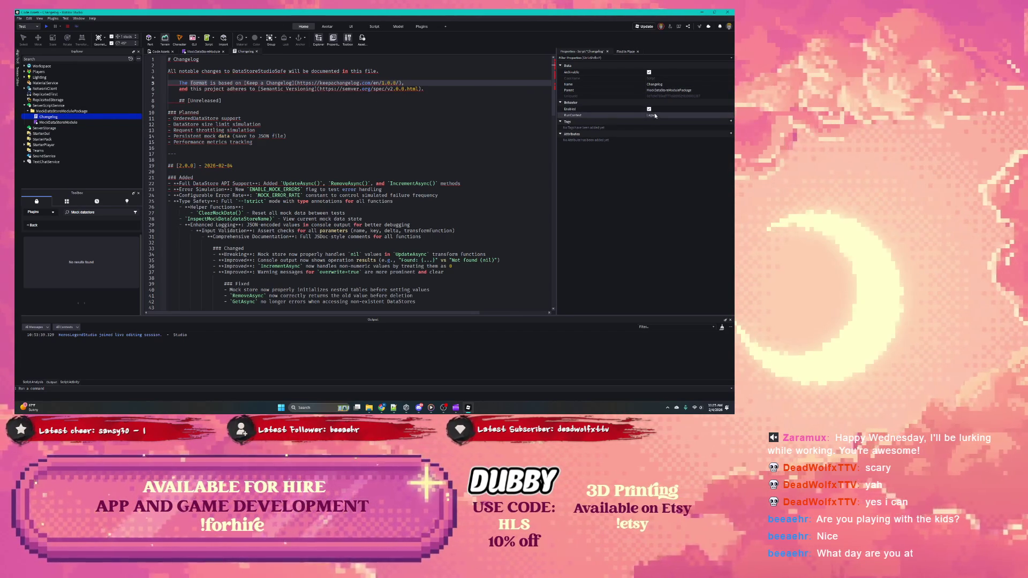
click(273, 137)
scroll(273, 143, down, 3)
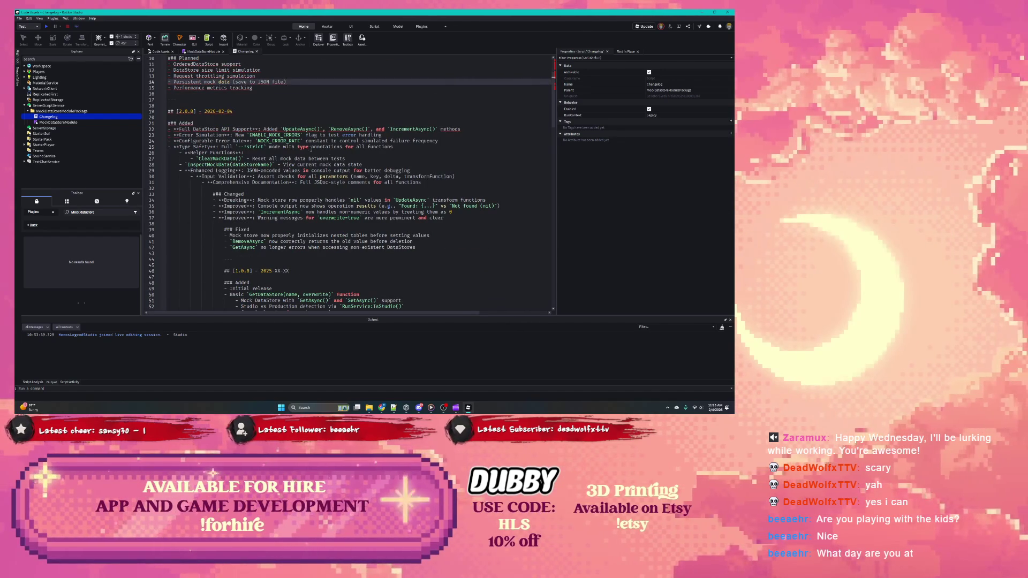
Bring up the insertable objects for MockDataStoreModulePackage, then launch the Studio Assistant.
click(80, 111)
click(90, 112)
scroll(60, 129, down, 3)
scroll(62, 169, up, 3)
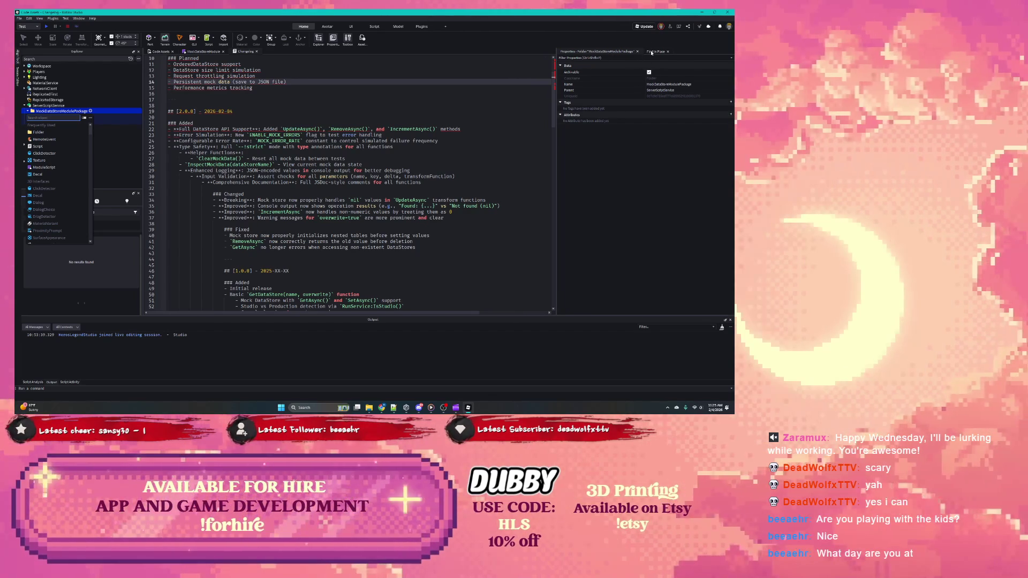
click(700, 28)
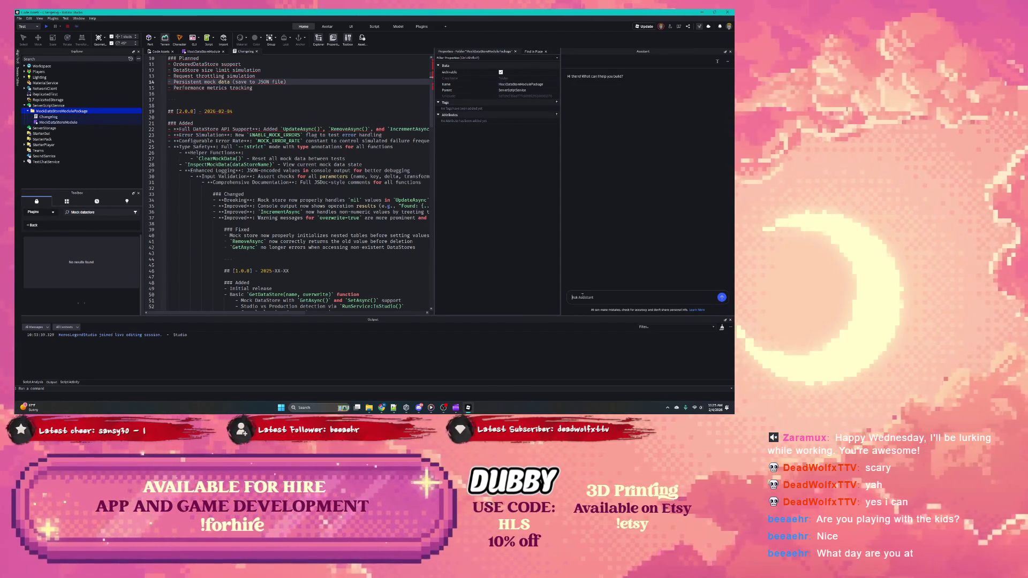
Ask the Roblox Studio Assistant 'Can I create a markdown file here?' and return to the Claude chat.
text(Does)
key(BackSpace)
key(BackSpace)
key(BackSpace)
text(Con I creat)
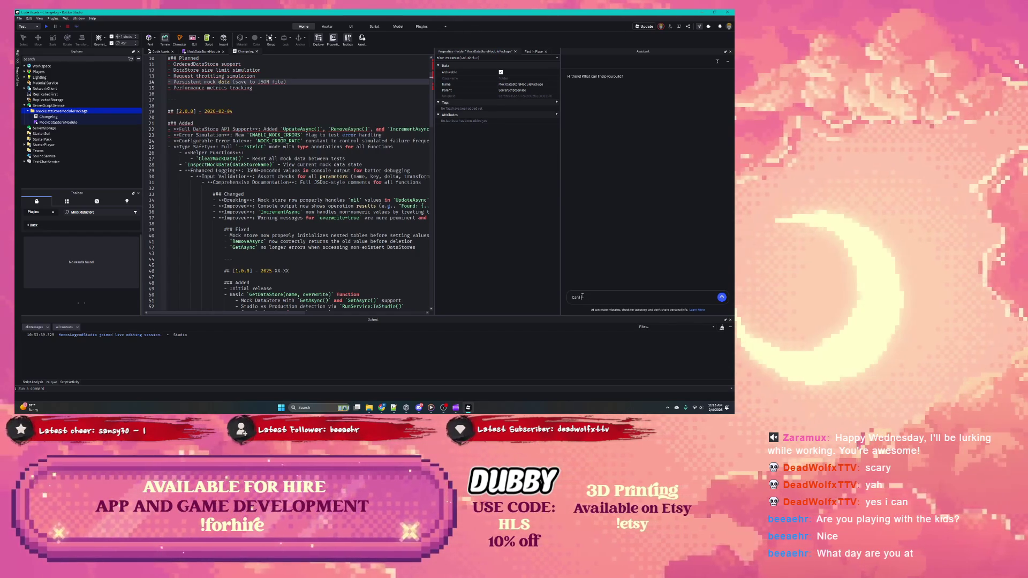
text(e a)
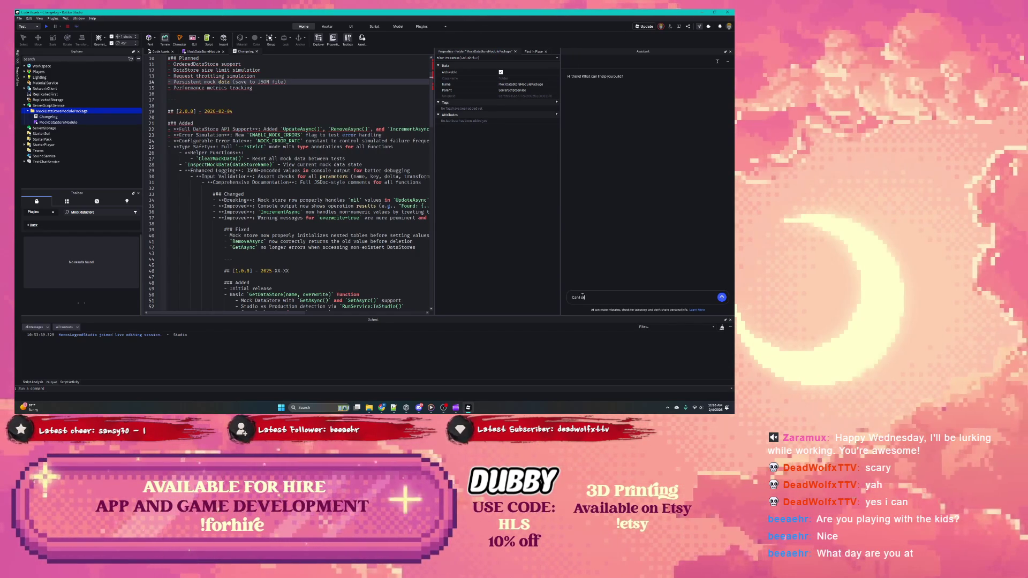
text( mar)
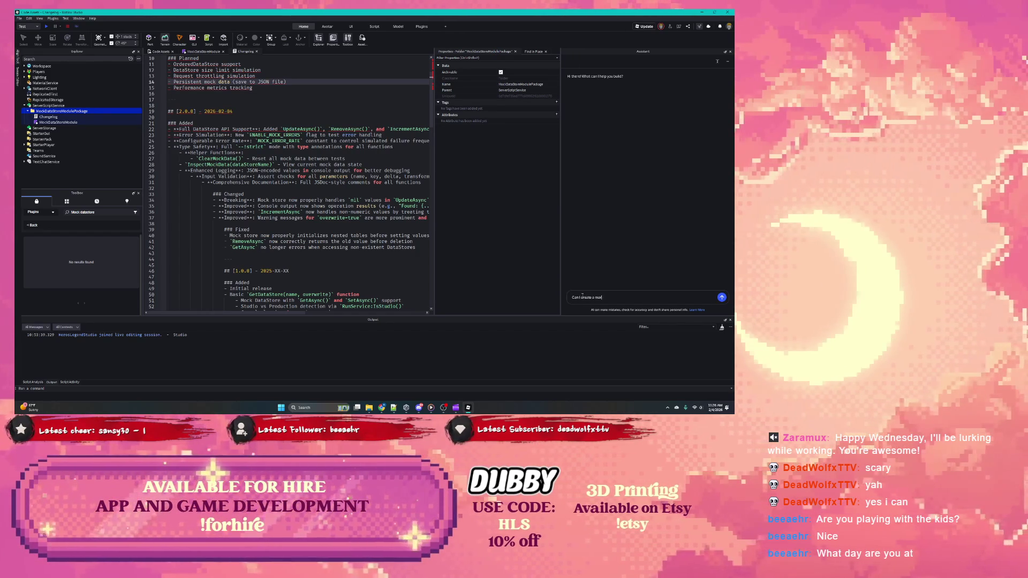
text(down file here?)
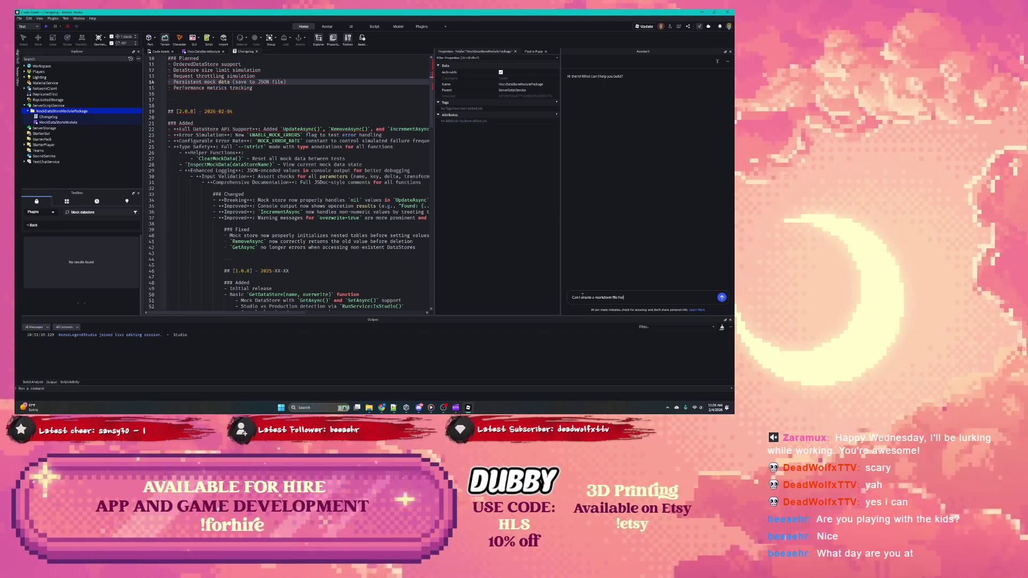
key(Return)
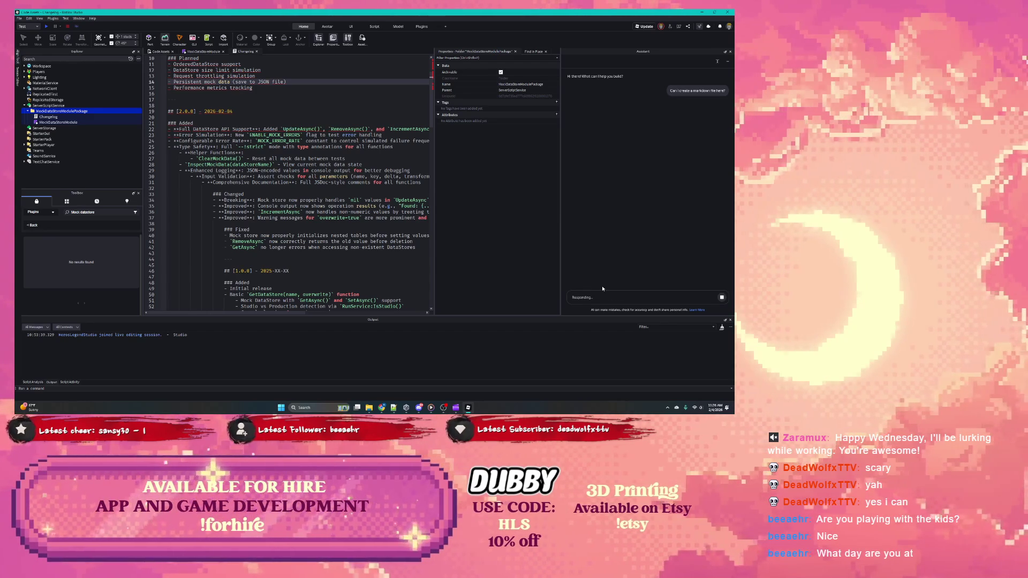
key(alt+Tab)
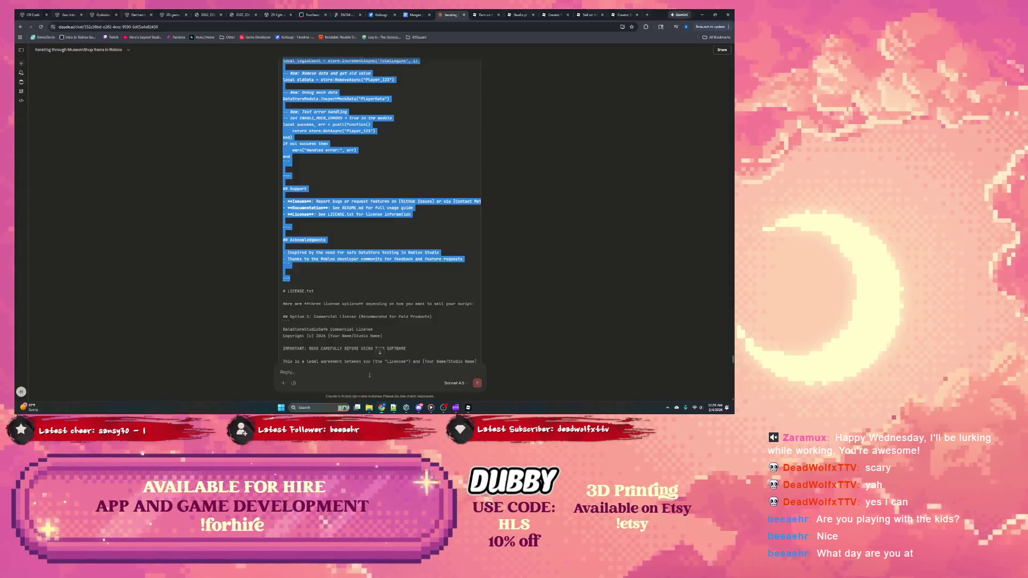
Scroll through Claude's reply to locate the license options.
click(297, 278)
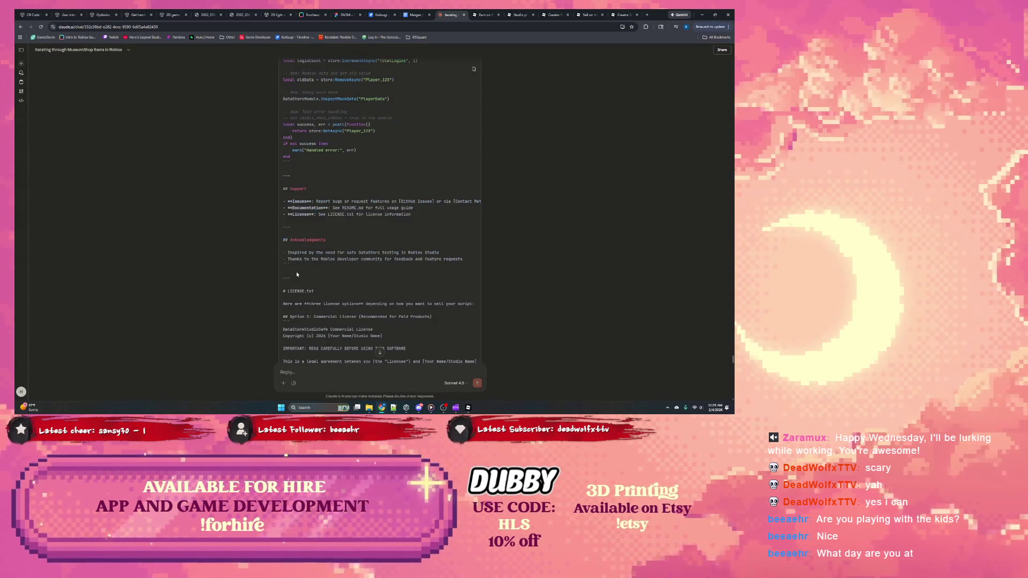
scroll(333, 147, up, 1)
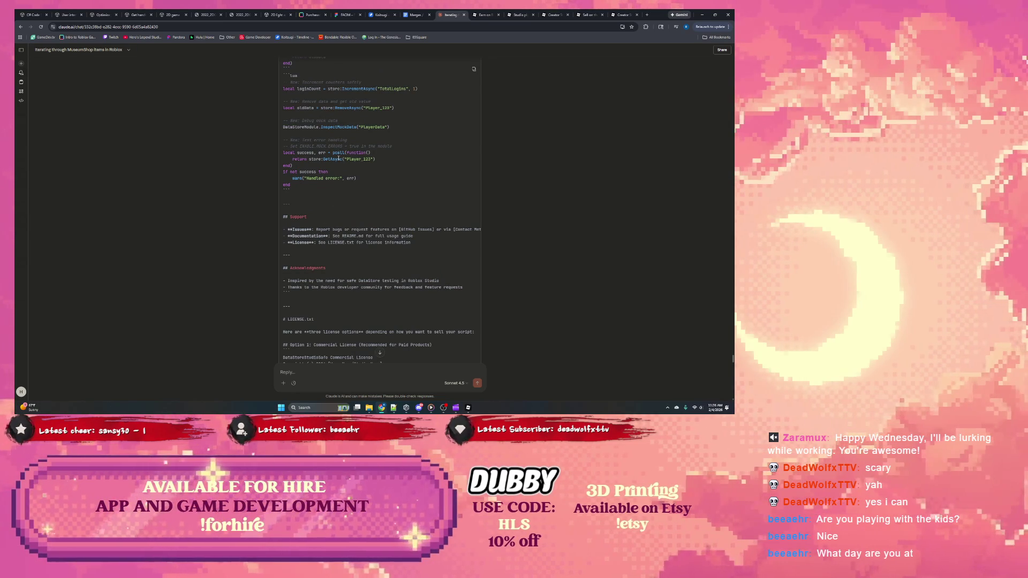
scroll(321, 214, down, 4)
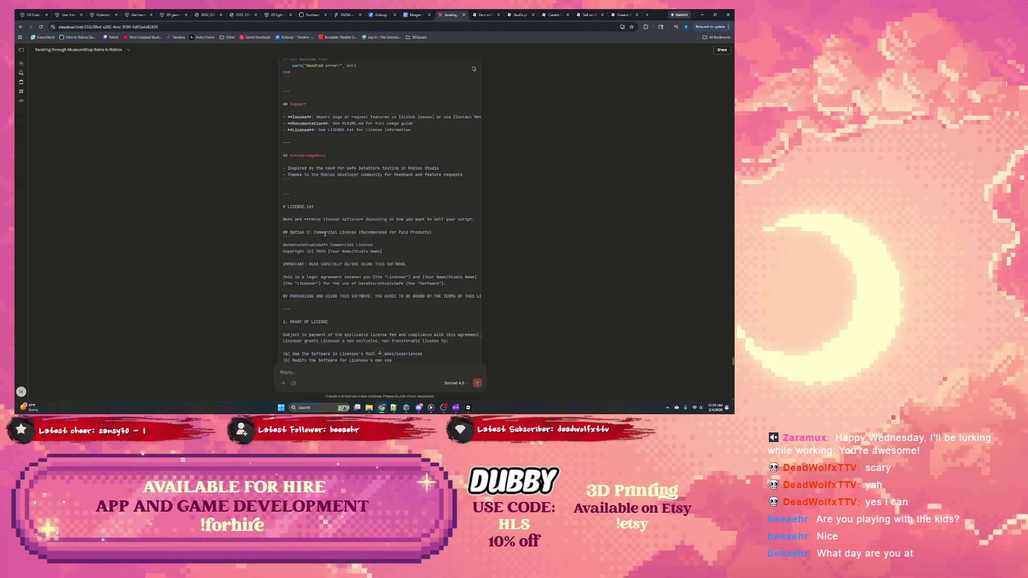
scroll(361, 234, down, 10)
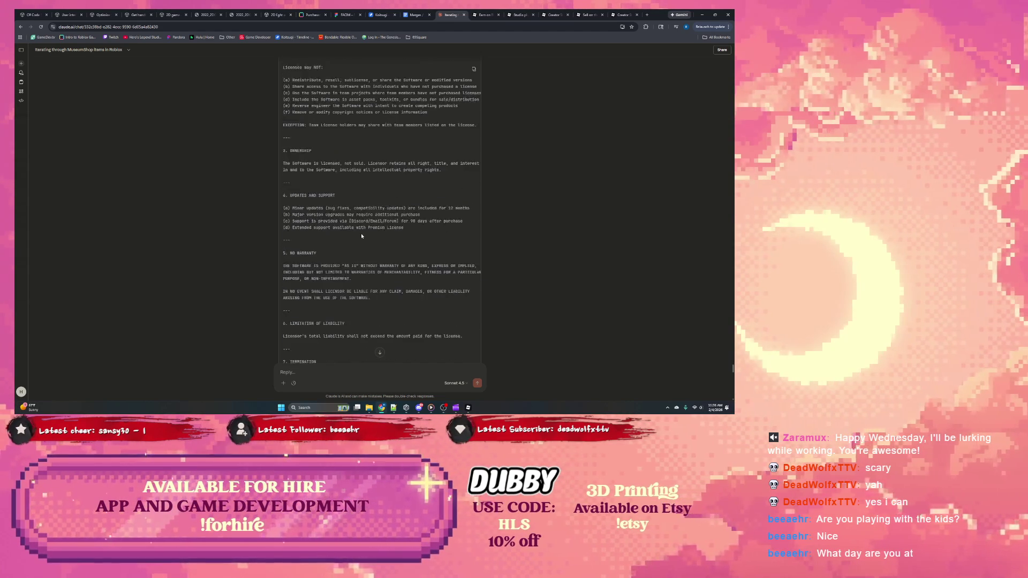
scroll(361, 237, down, 10)
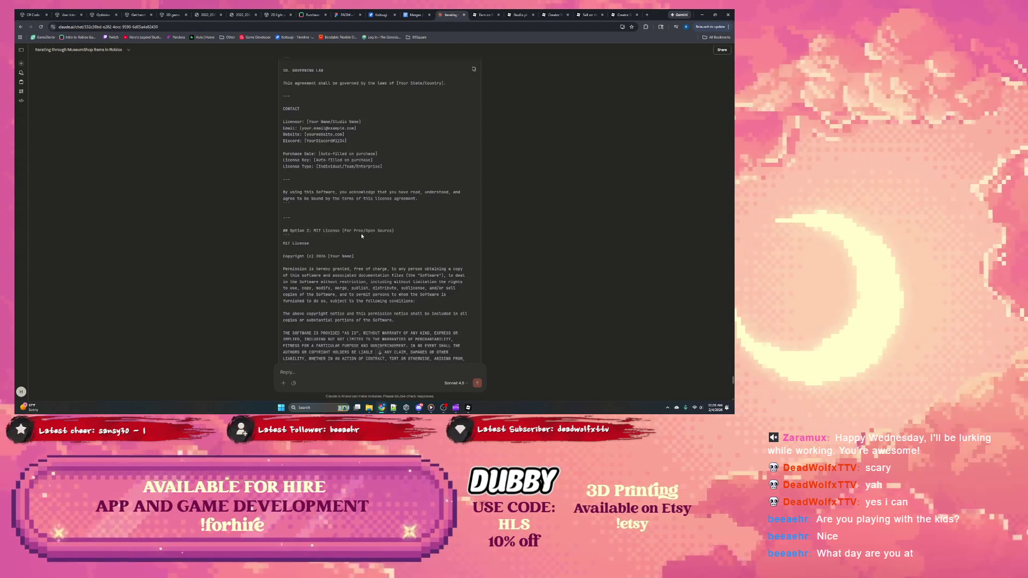
scroll(362, 235, down, 1)
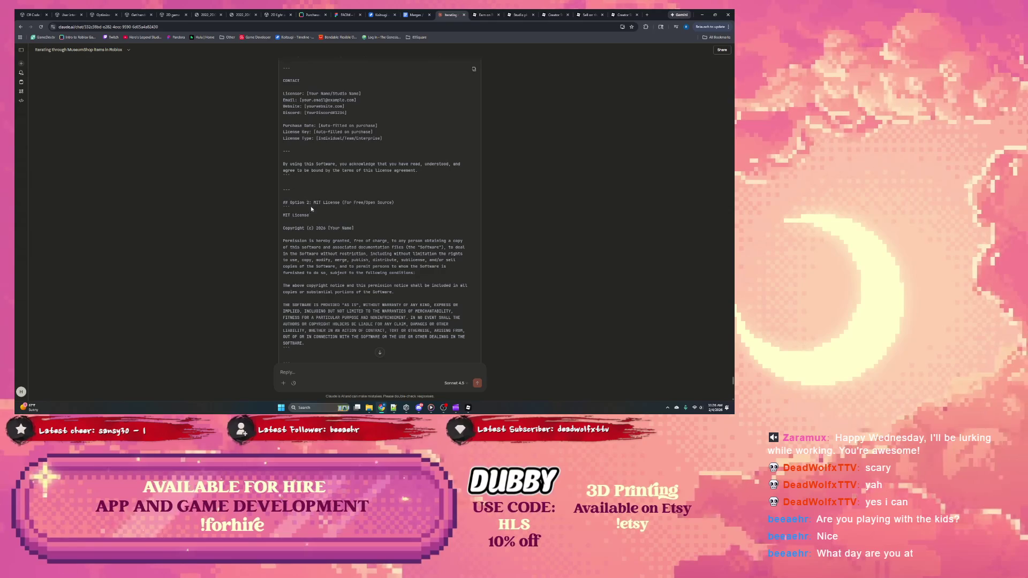
drag(284, 215, 385, 273)
scroll(385, 246, down, 6)
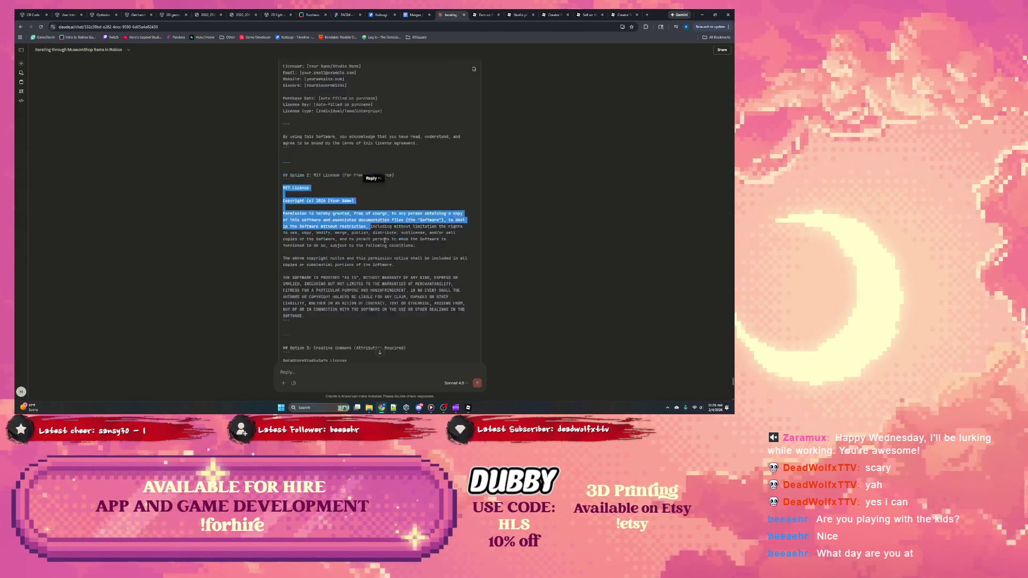
scroll(385, 240, up, 3)
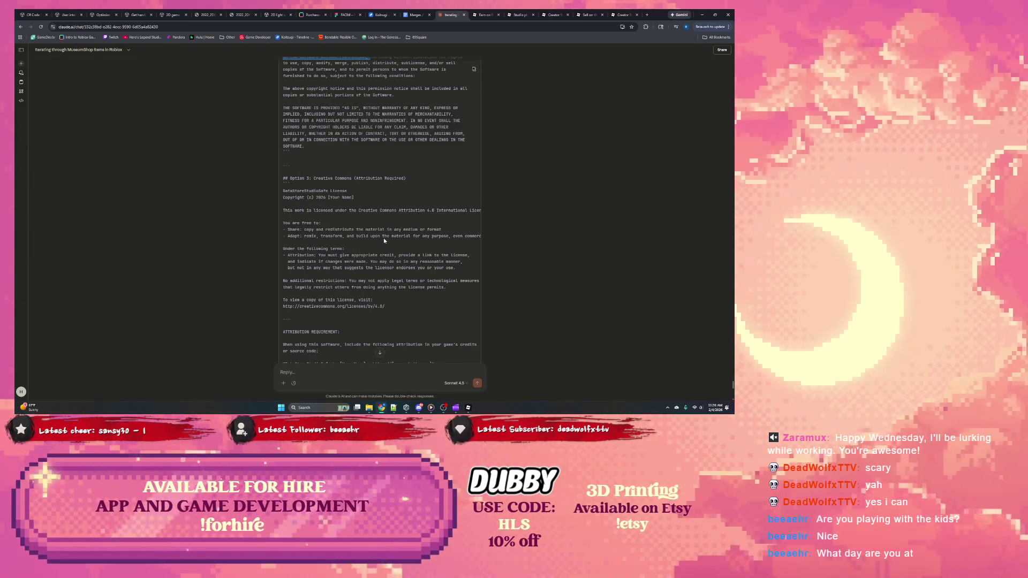
scroll(384, 241, up, 2)
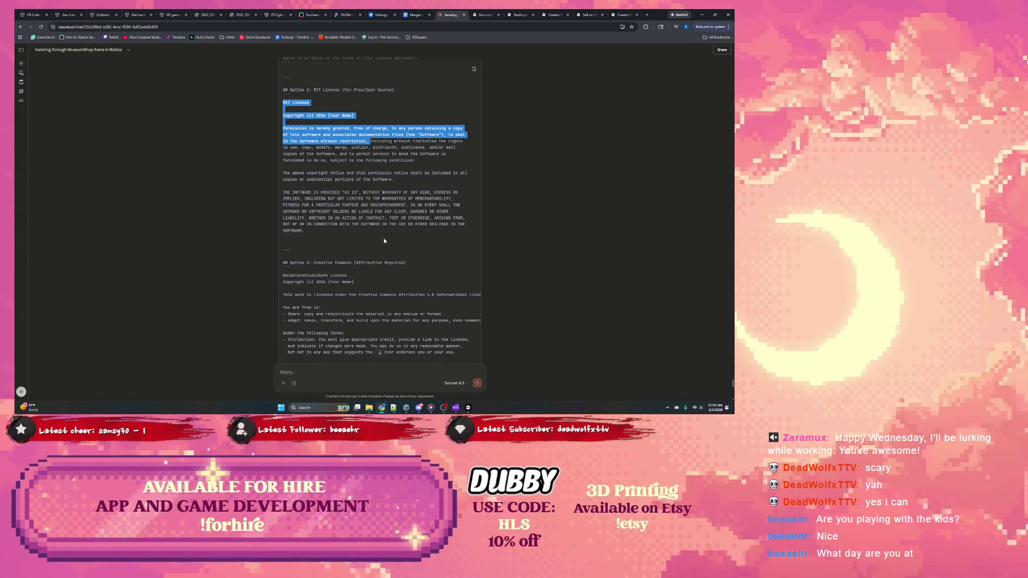
scroll(376, 245, down, 1)
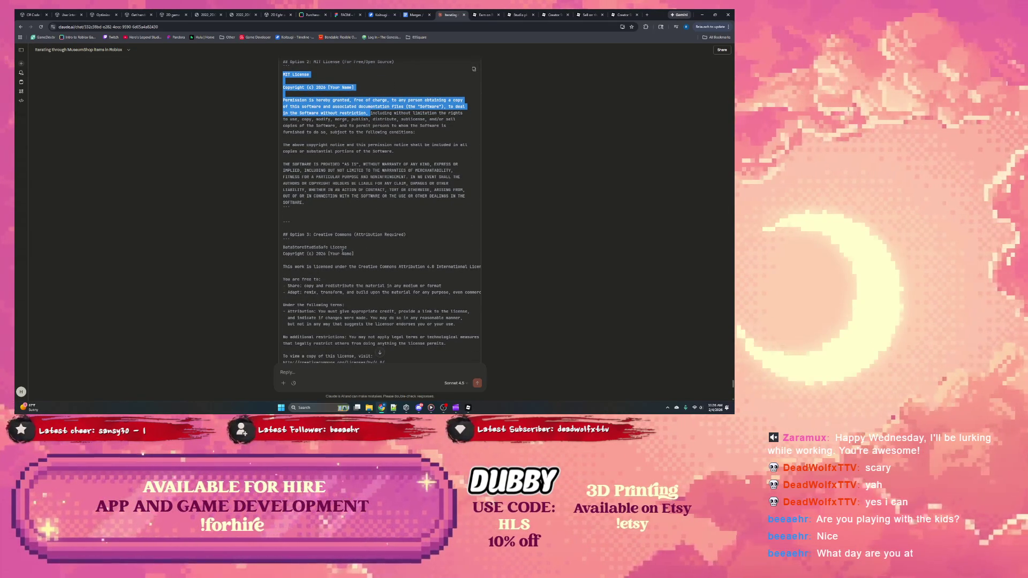
drag(283, 246, 385, 286)
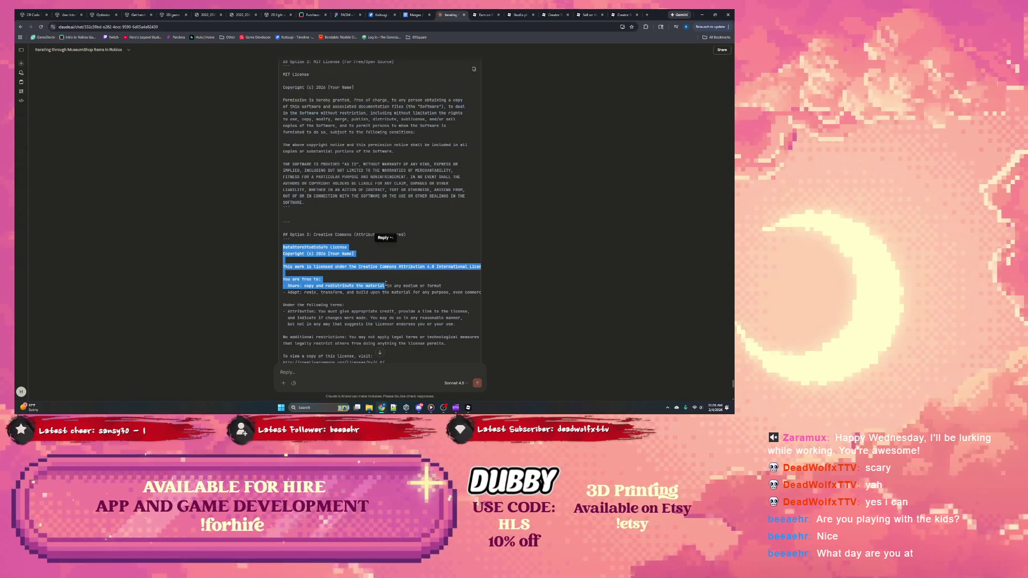
scroll(352, 267, down, 3)
scroll(375, 270, down, 3)
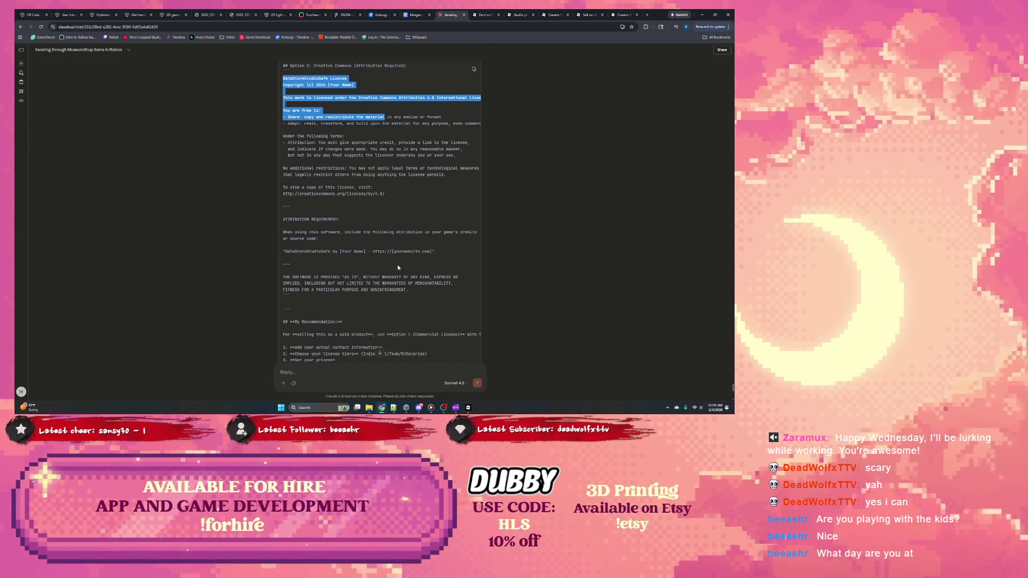
scroll(393, 263, down, 2)
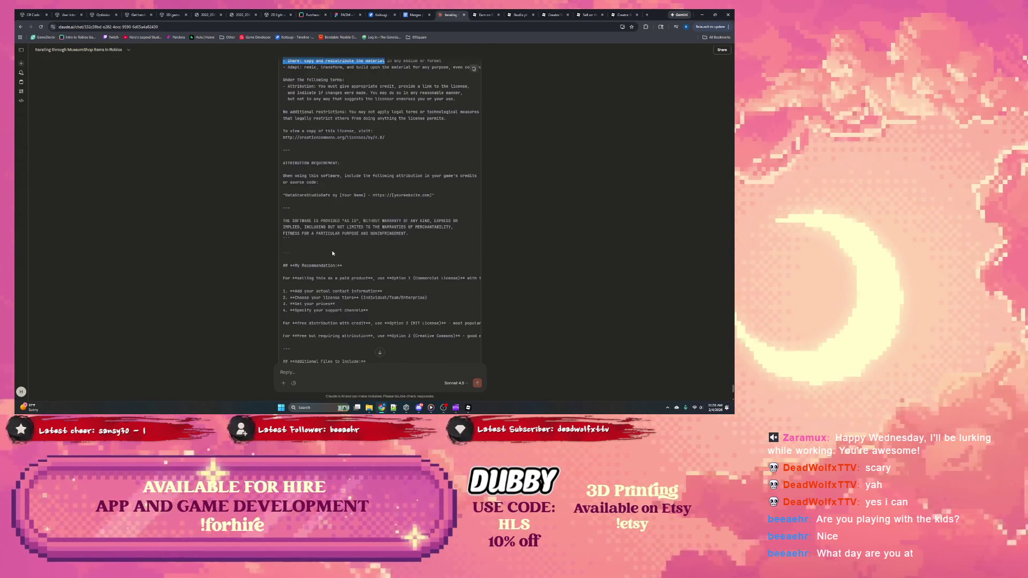
scroll(330, 251, down, 1)
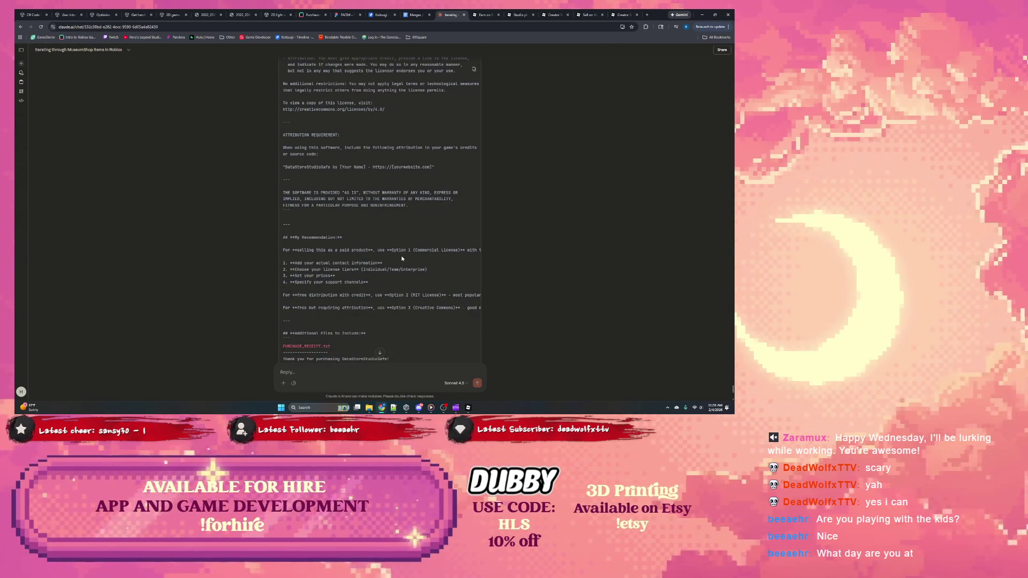
Review the paid-product and Creative Commons licensing recommendations in the reply.
mouse_move(439, 250)
mouse_down()
mouse_move(493, 249)
mouse_move(257, 252)
mouse_up()
click(369, 258)
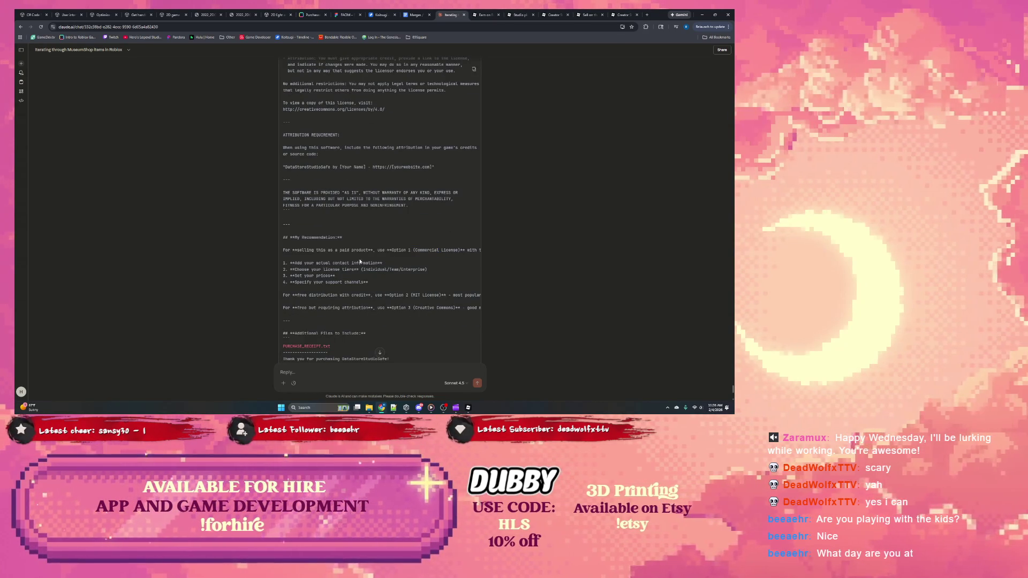
scroll(369, 259, down, 1)
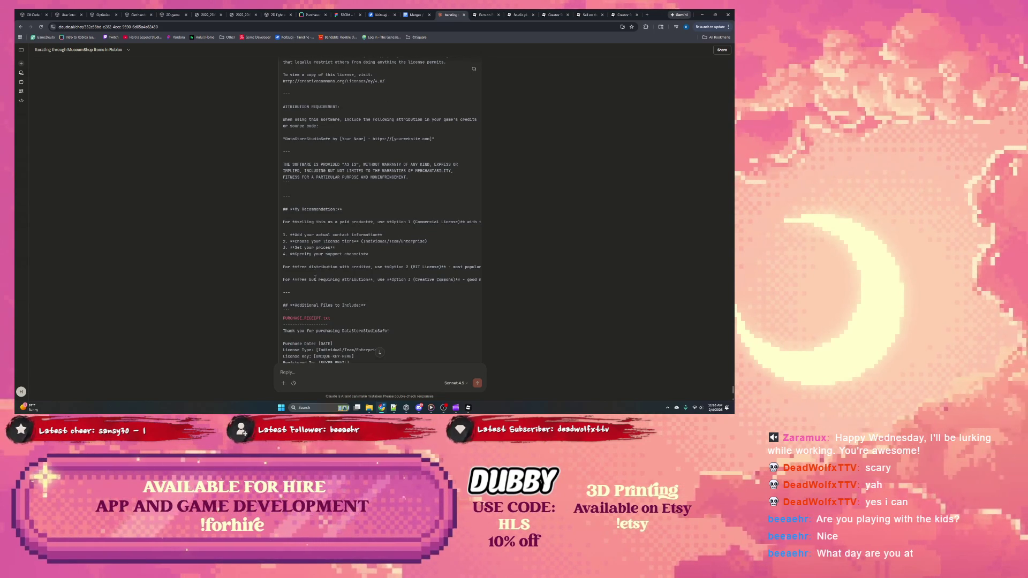
drag(317, 280, 283, 280)
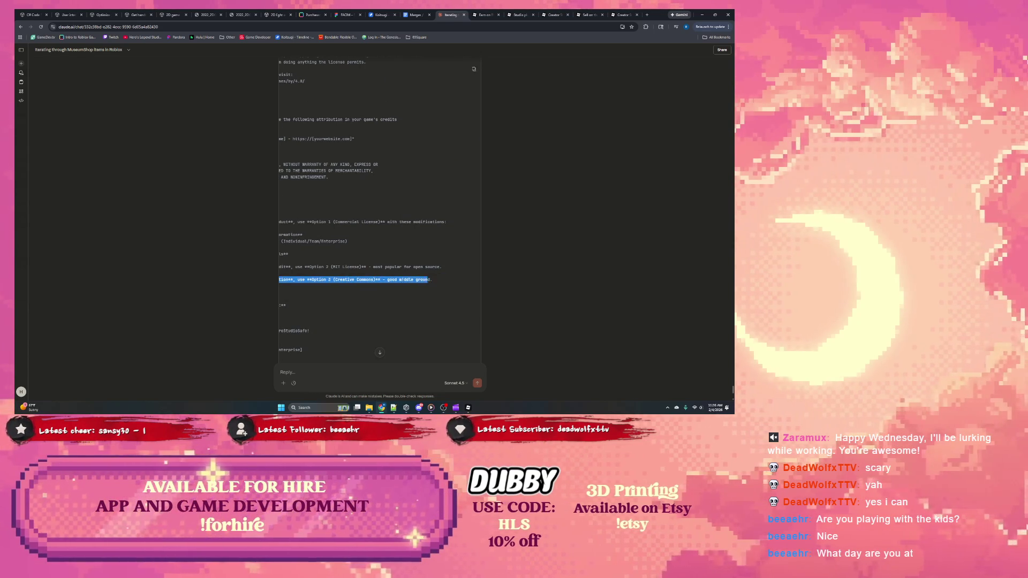
click(338, 276)
Copy the Option 3 Creative Commons license text and return to Roblox Studio.
scroll(337, 278, down, 1)
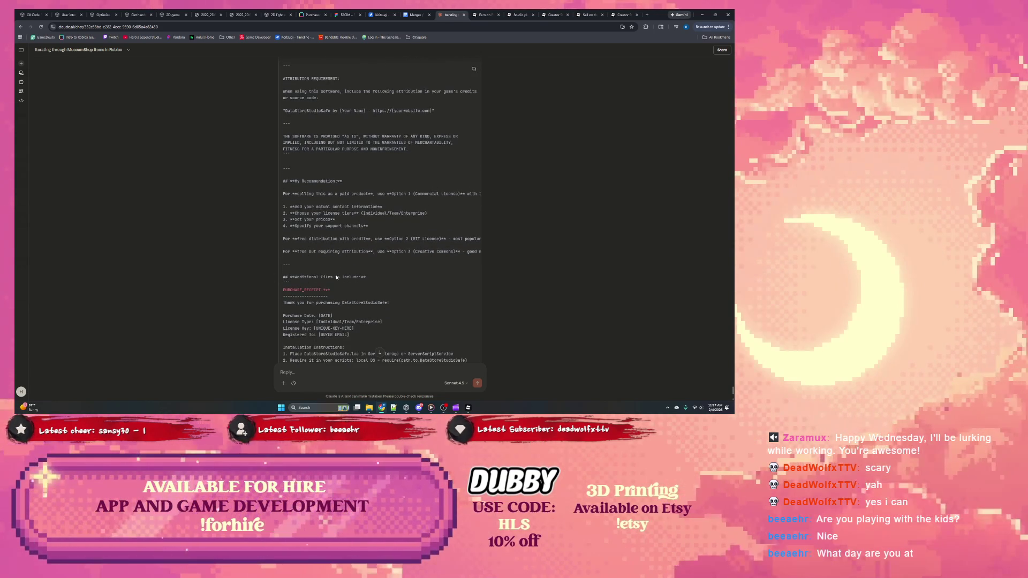
scroll(404, 267, down, 2)
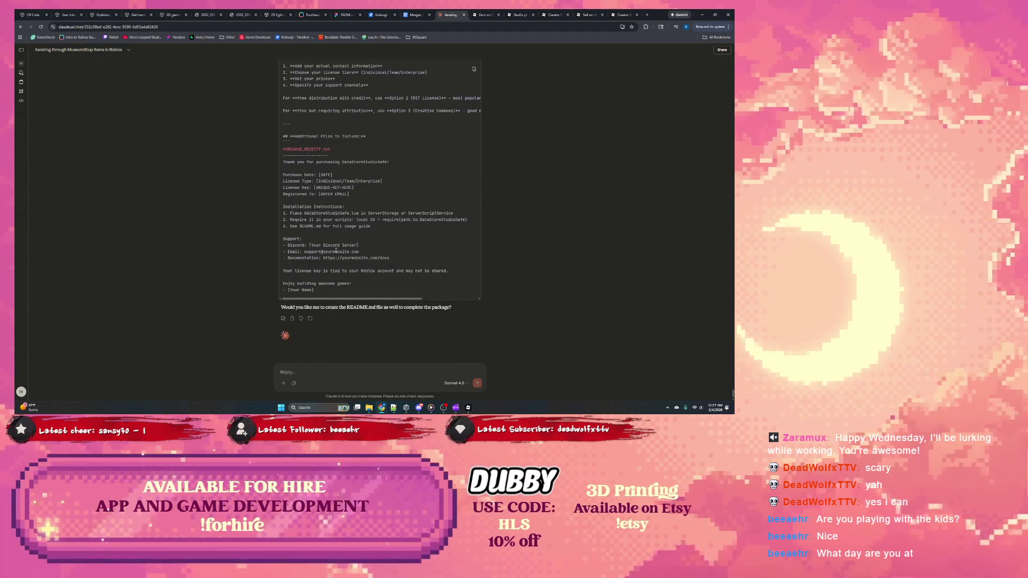
scroll(323, 246, up, 1)
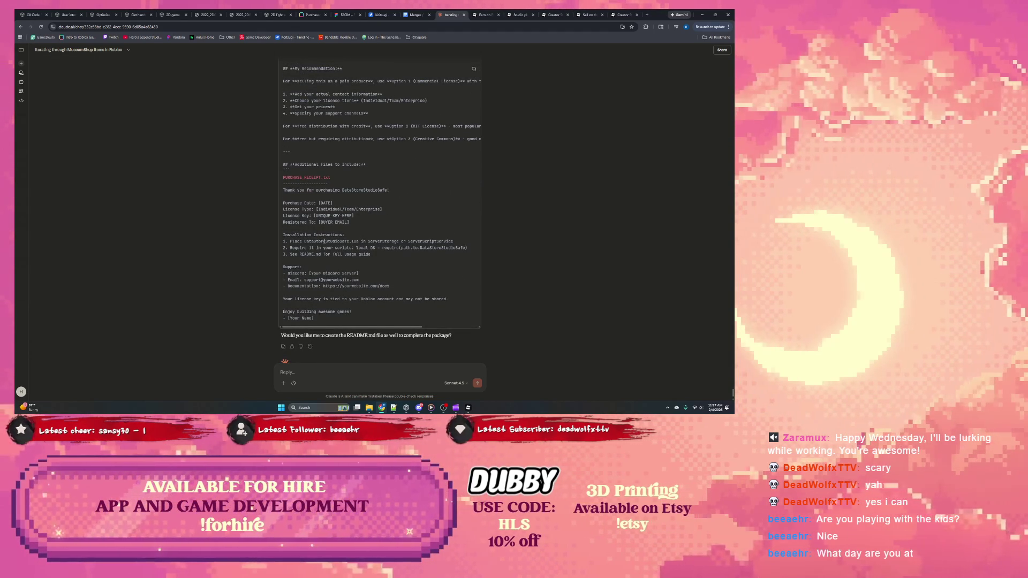
scroll(316, 241, up, 15)
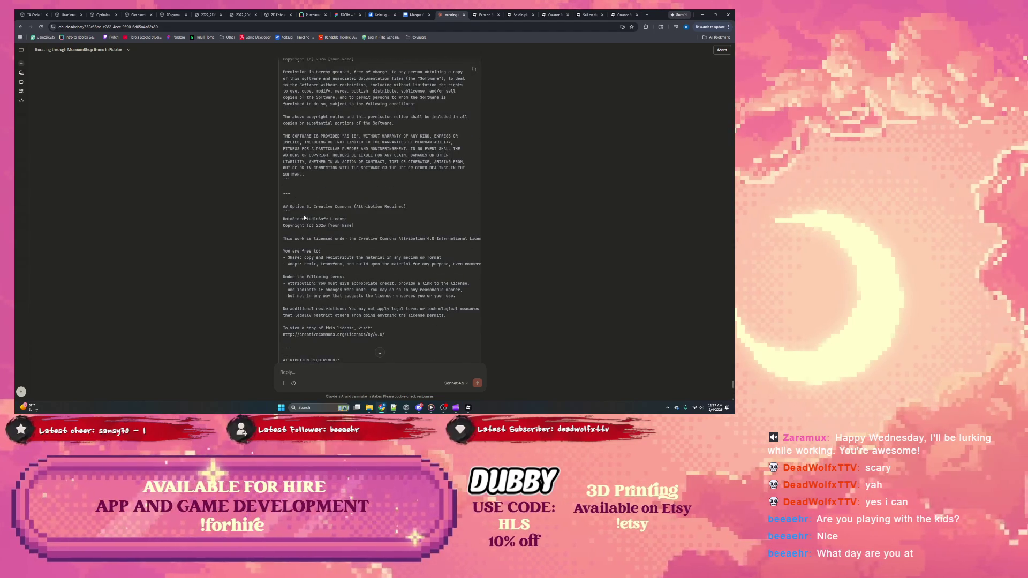
scroll(308, 225, up, 3)
scroll(299, 206, down, 4)
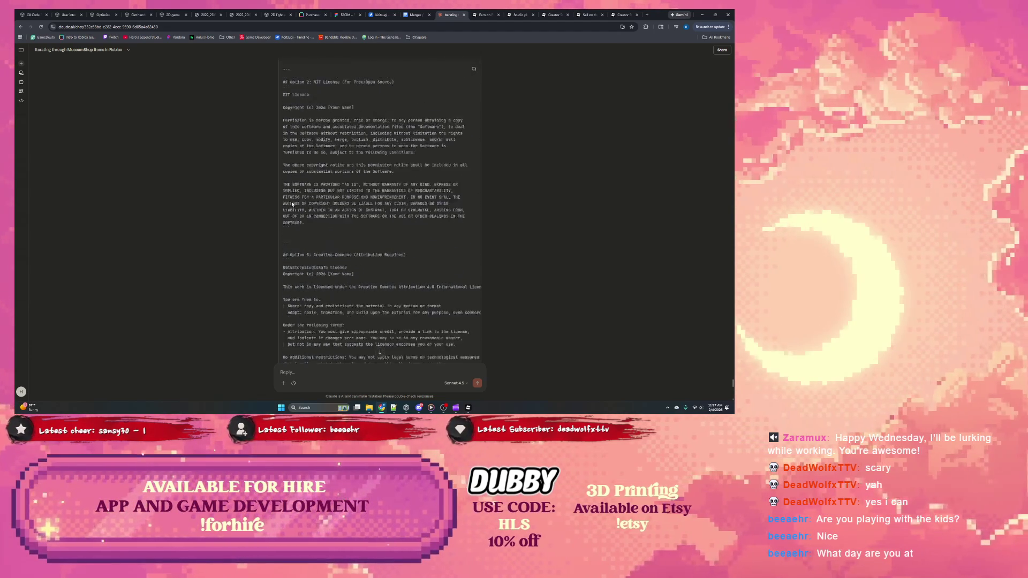
mouse_move(284, 191)
mouse_down()
mouse_move(343, 225)
mouse_move(403, 306)
mouse_up()
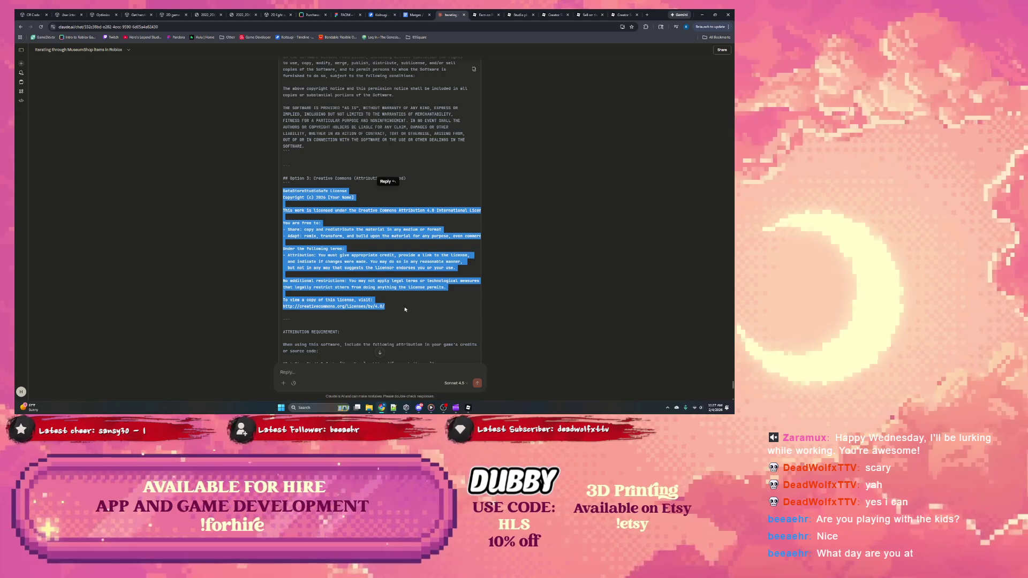
key(alt+Tab)
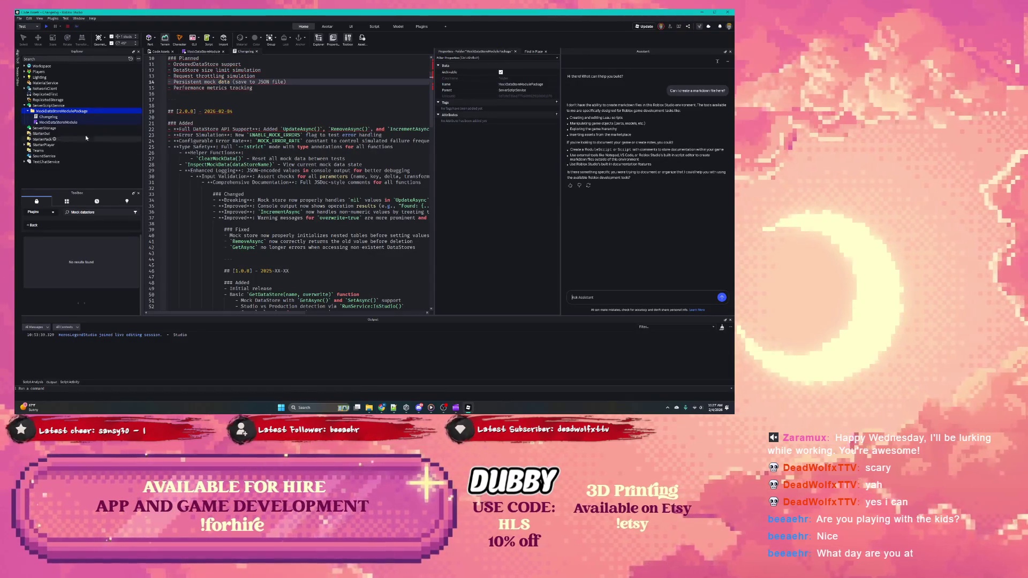
Insert a new Script into MockDataStoreModulePackage and start asking the Assistant about .txt or .md support.
click(90, 111)
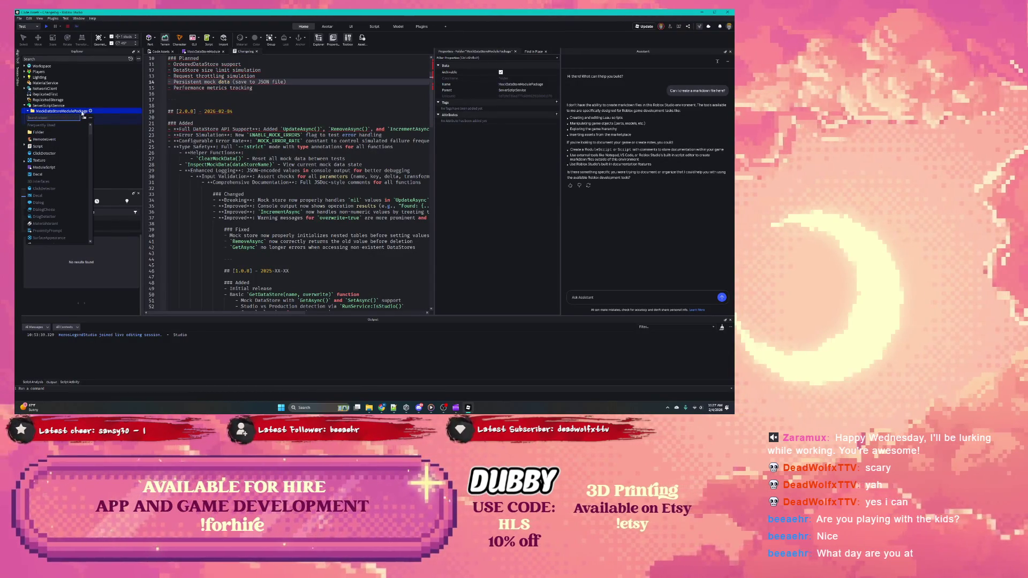
click(37, 147)
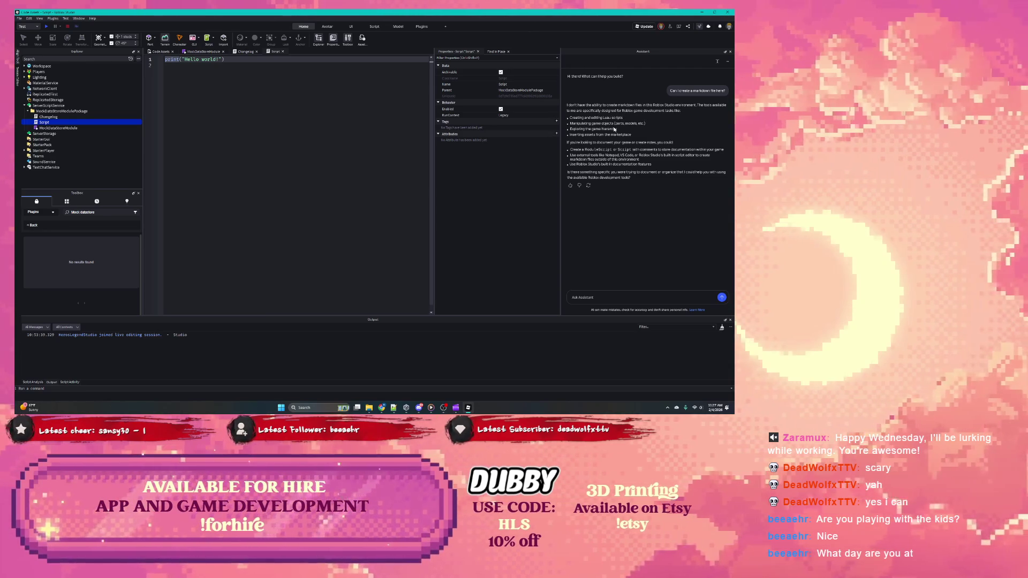
click(595, 299)
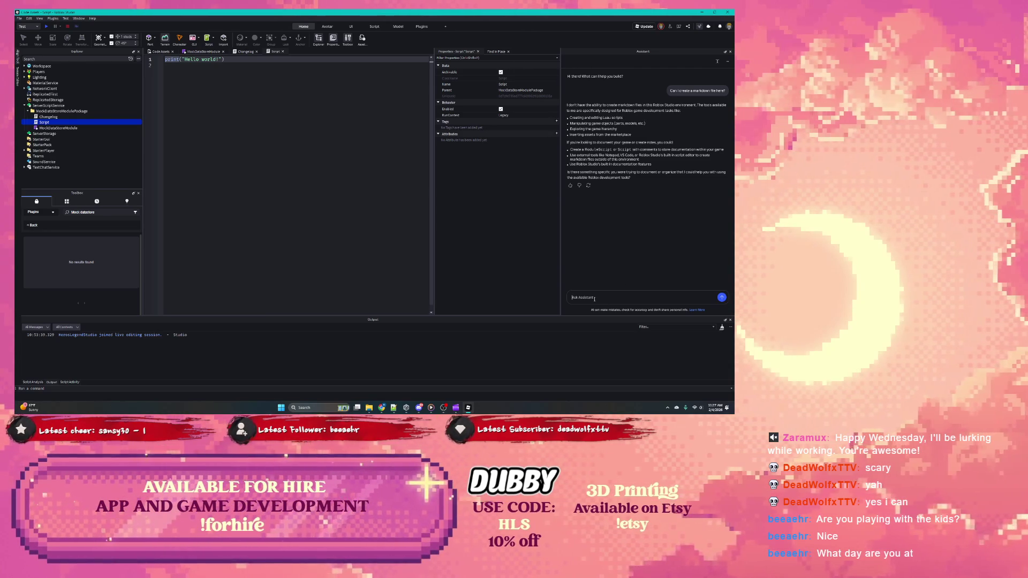
text(does)
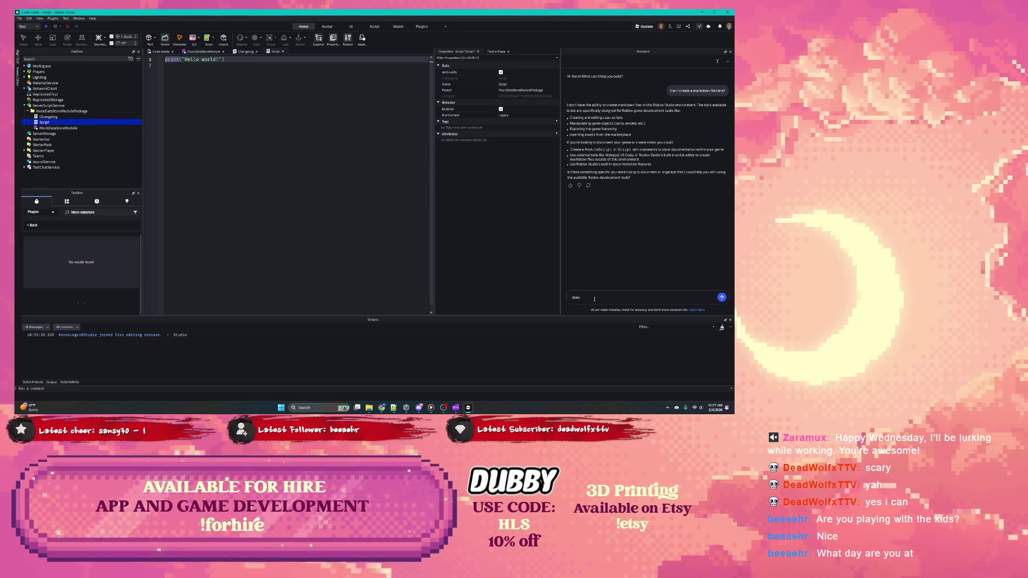
text( Roblox)
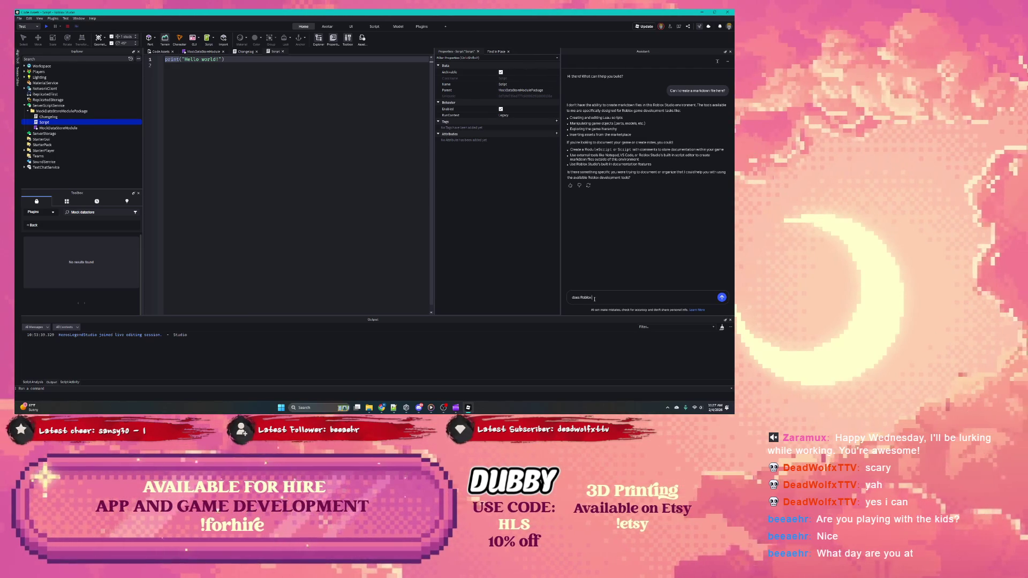
text( studio suppor)
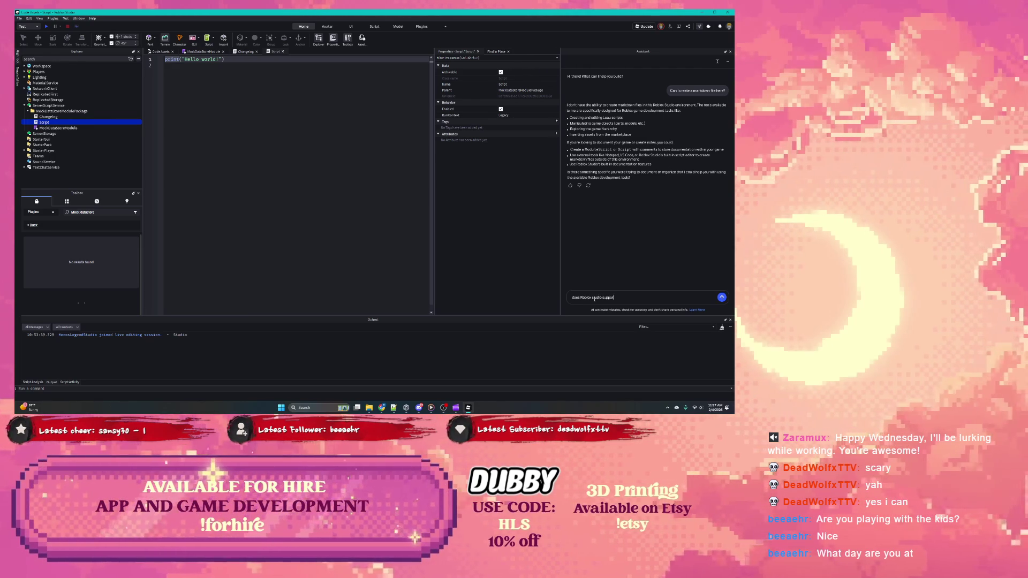
text(t .txt)
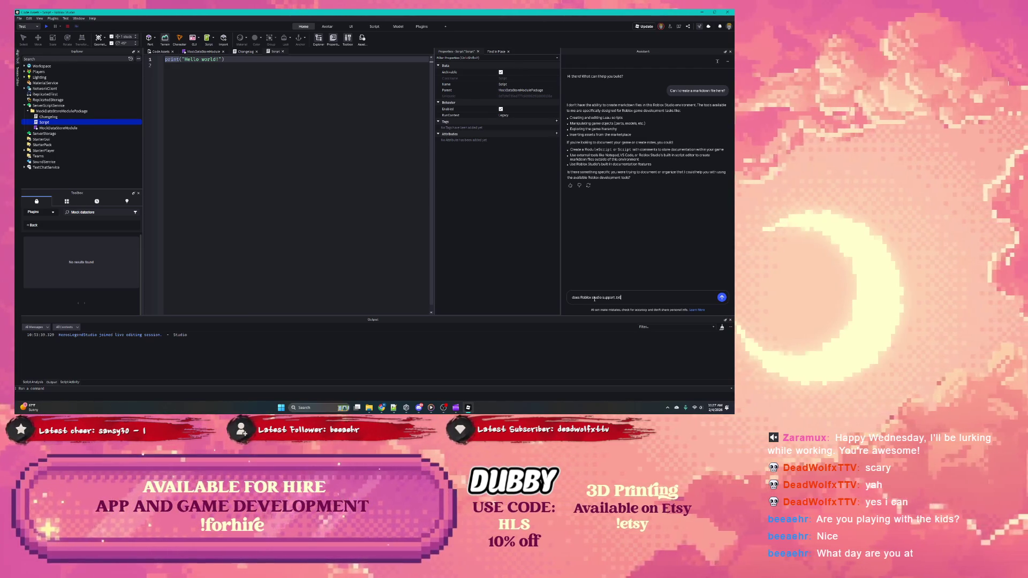
text( or .md extensions?)
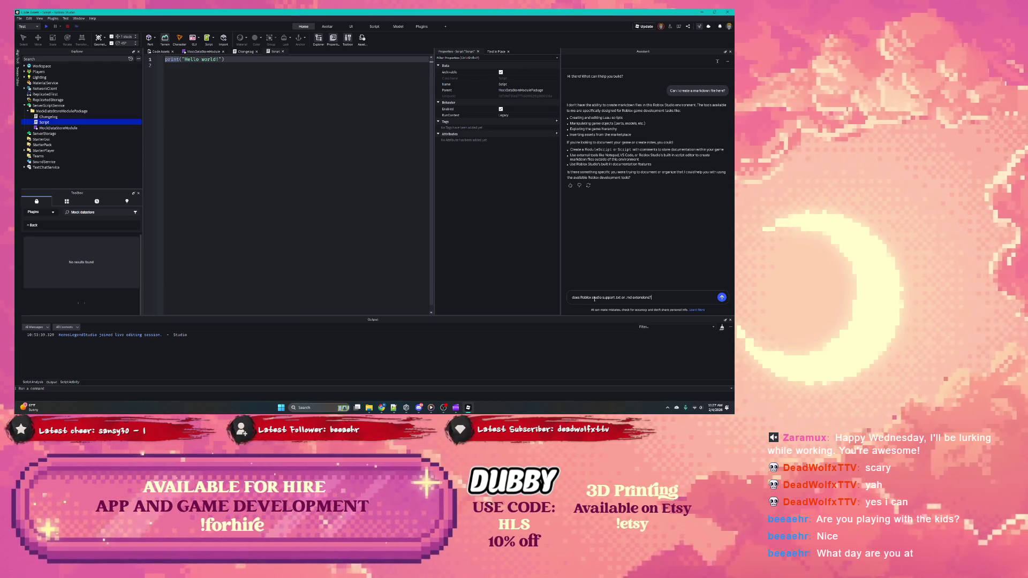
Send the .txt/.md extension question to the Assistant and rename the new script to License.
key(Return)
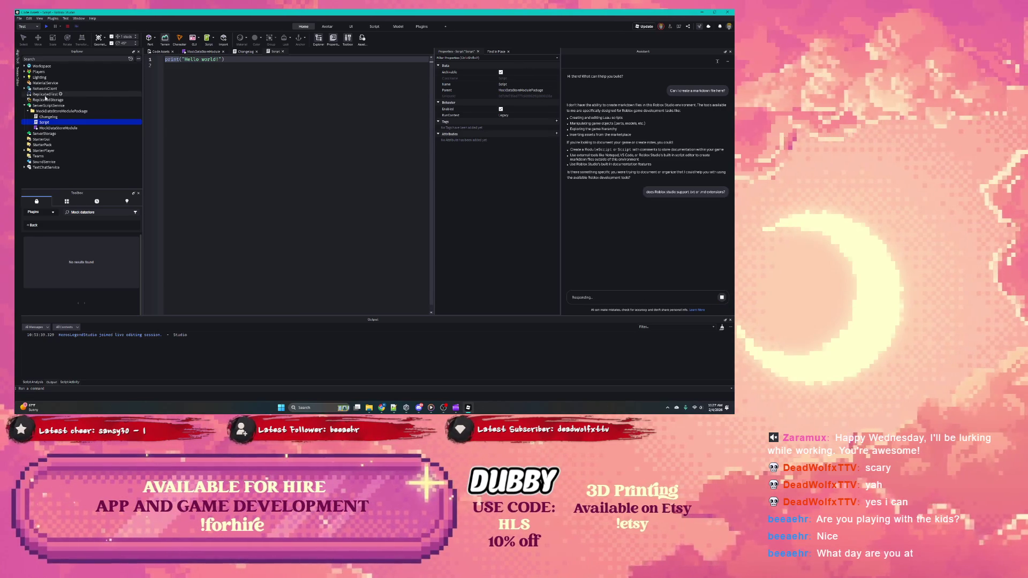
click(46, 124)
text(License)
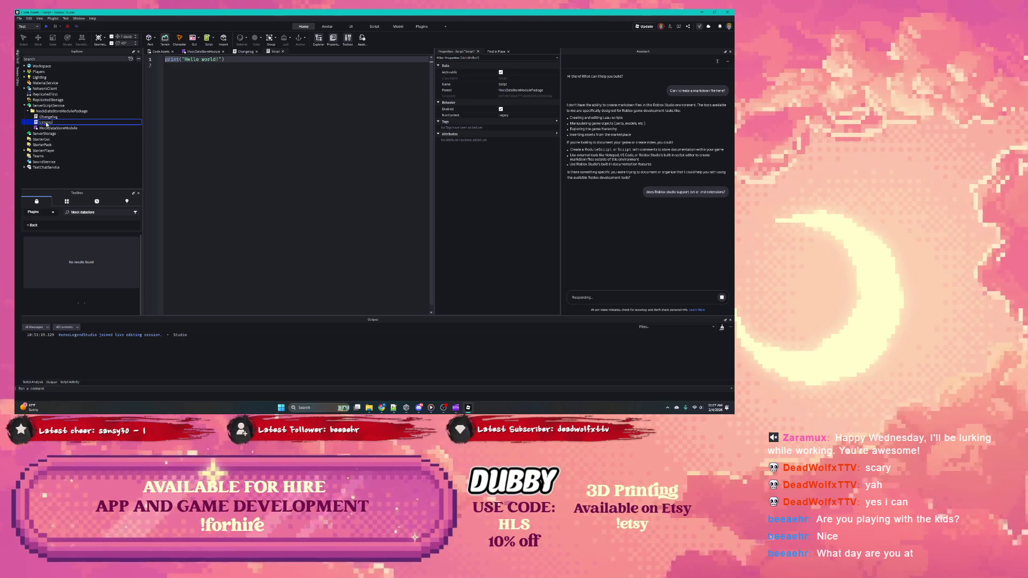
key(Return)
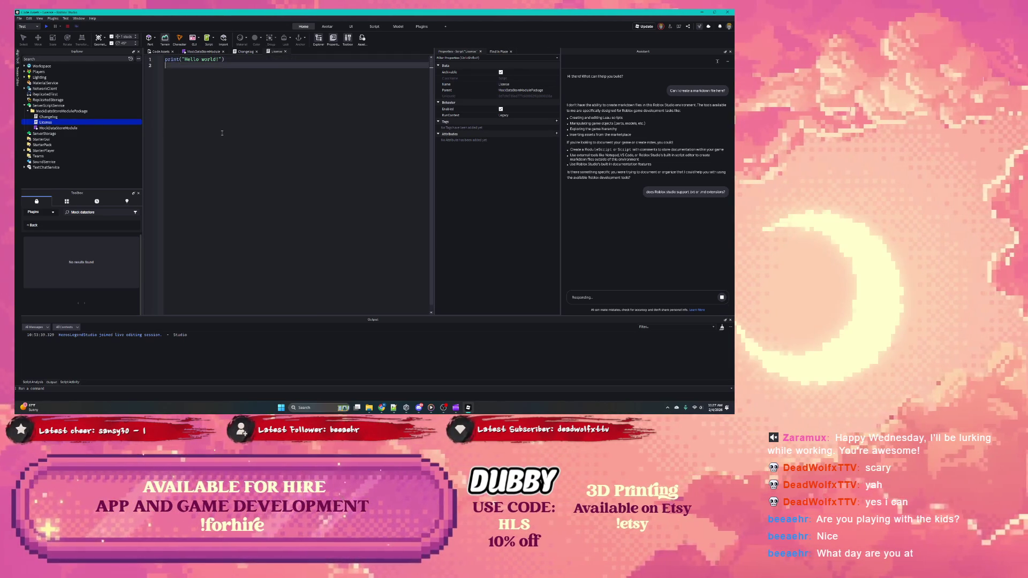
Paste the Creative Commons license into the License script, wrapped in a --[[ ]] comment block.
key(ctrl+v)
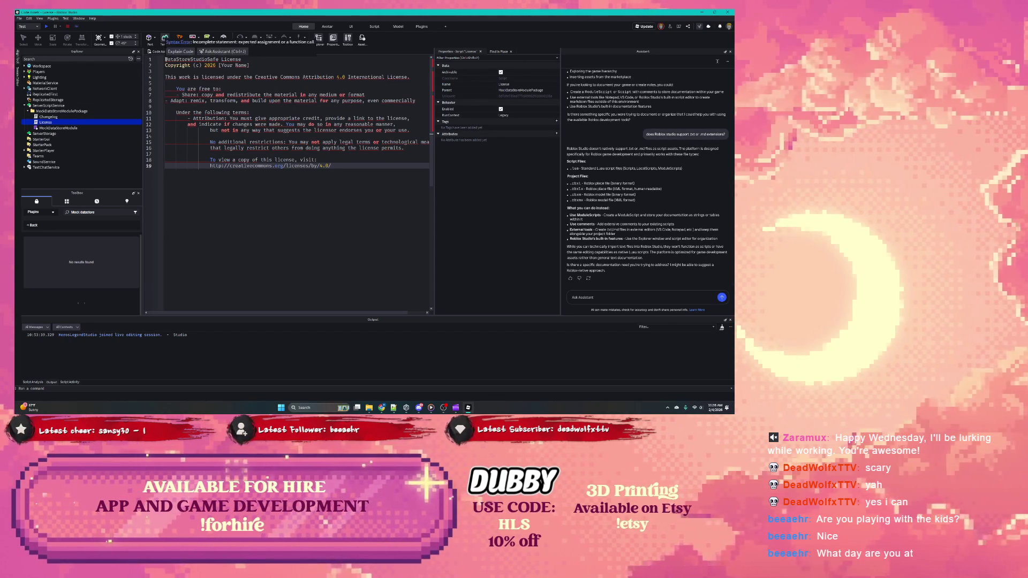
click(166, 60)
key(Return)
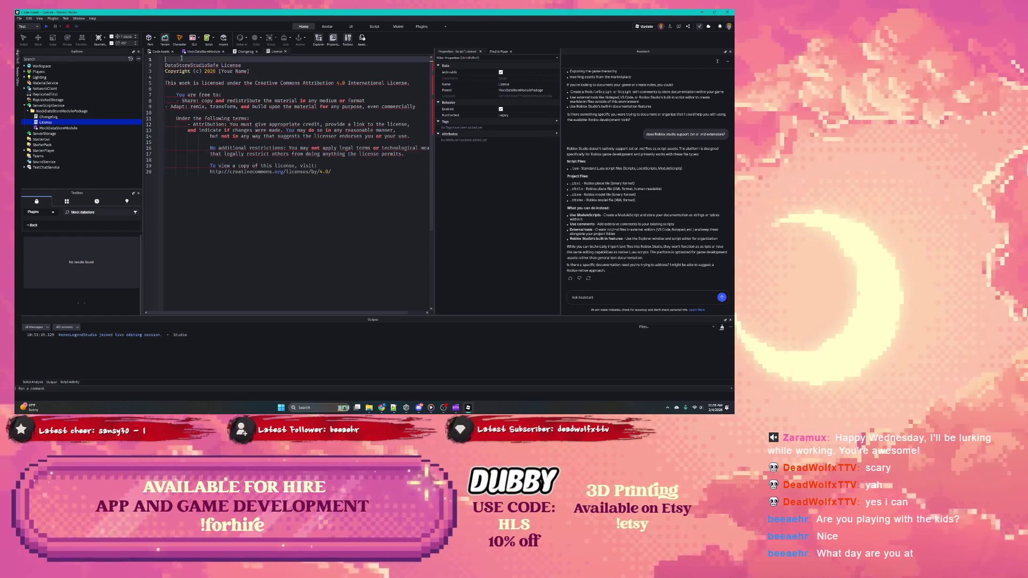
text(--[[)
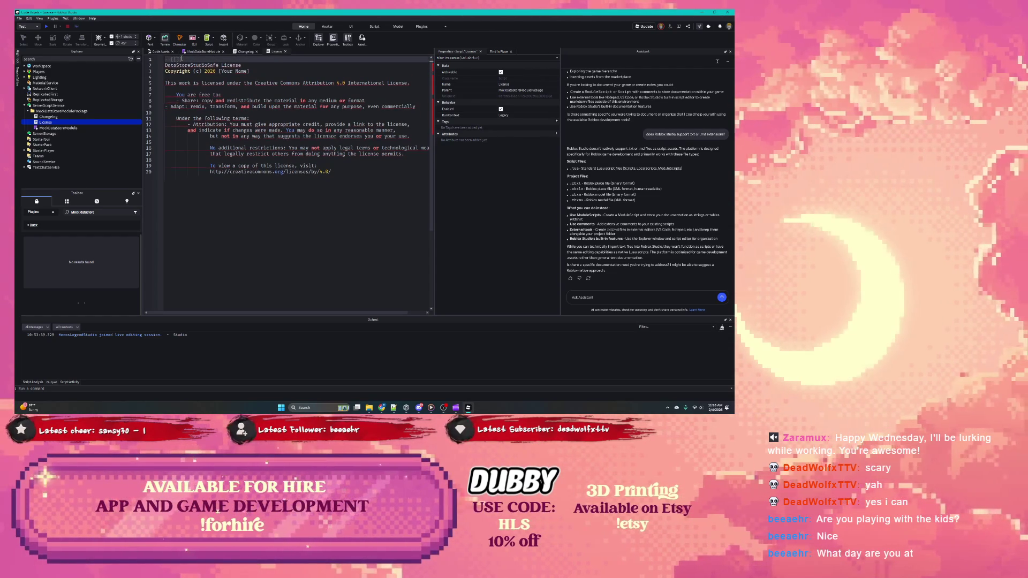
key(Return)
mouse_move(338, 177)
mouse_down()
mouse_move(241, 89)
mouse_move(175, 63)
mouse_up()
key(BackSpace)
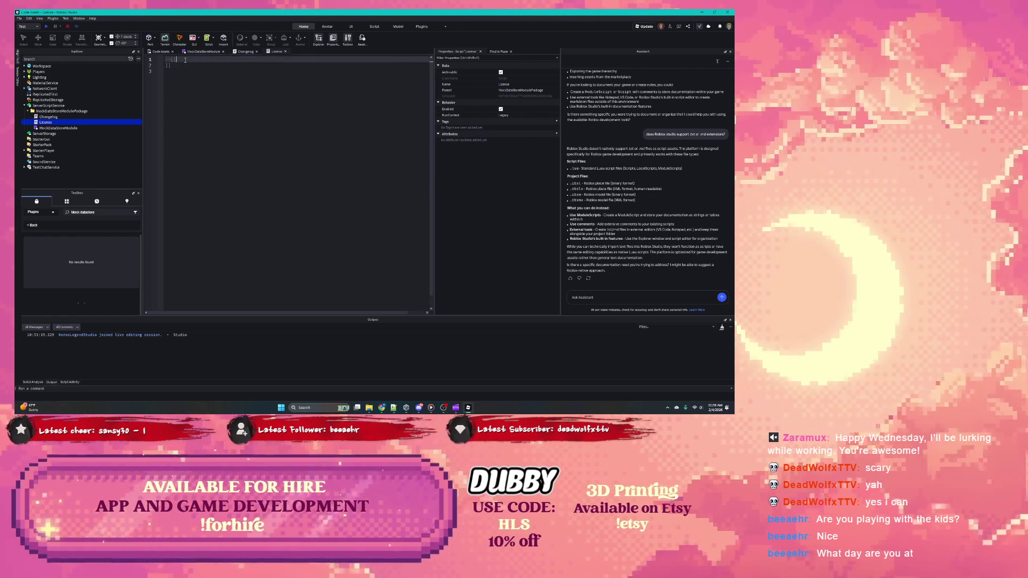
key(ctrl+v)
Replace the [Your Name] placeholder in the copyright line with Hero's Legend.
click(210, 101)
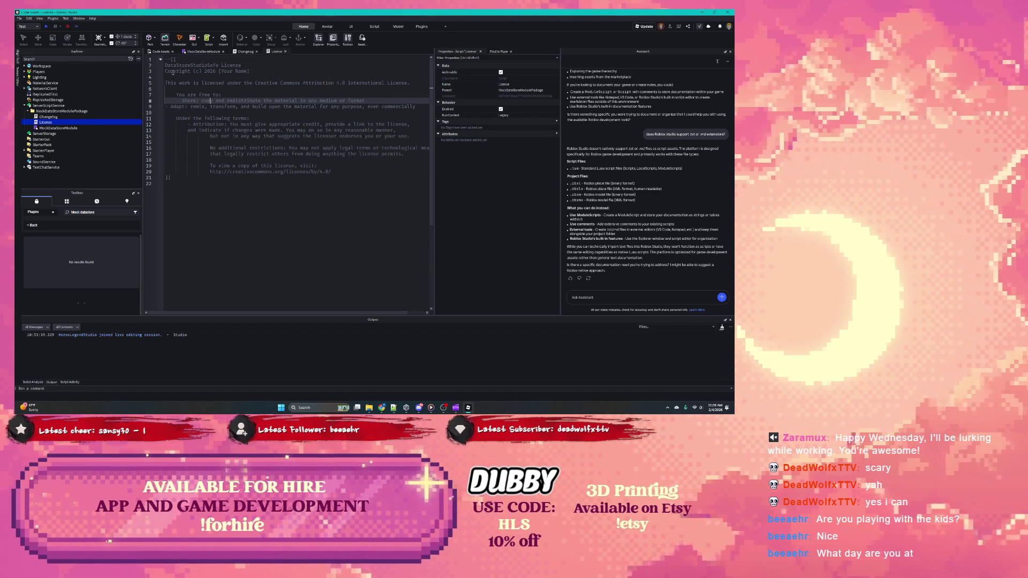
drag(248, 71, 219, 71)
text(Hero's Legend Studios)
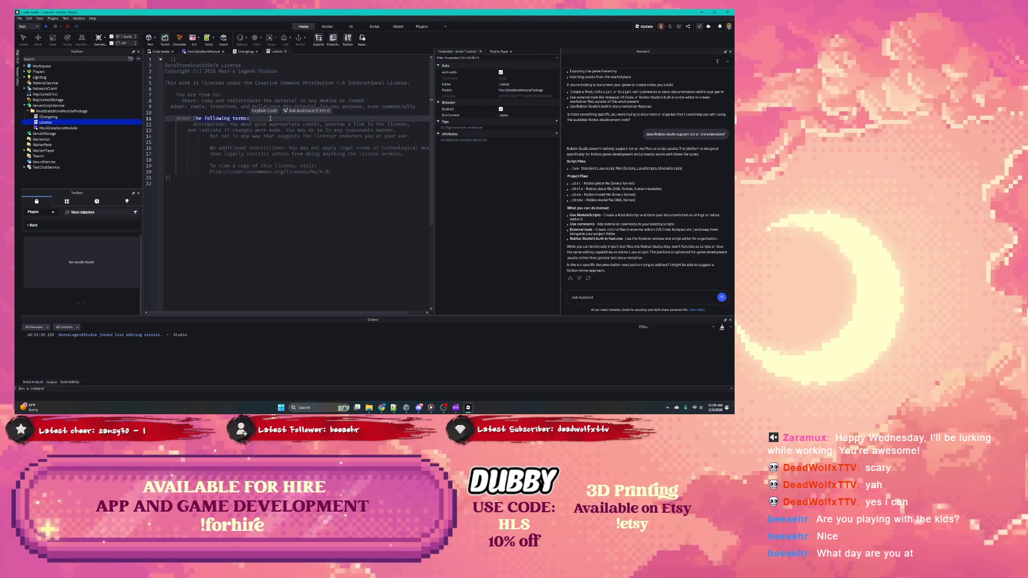
click(341, 124)
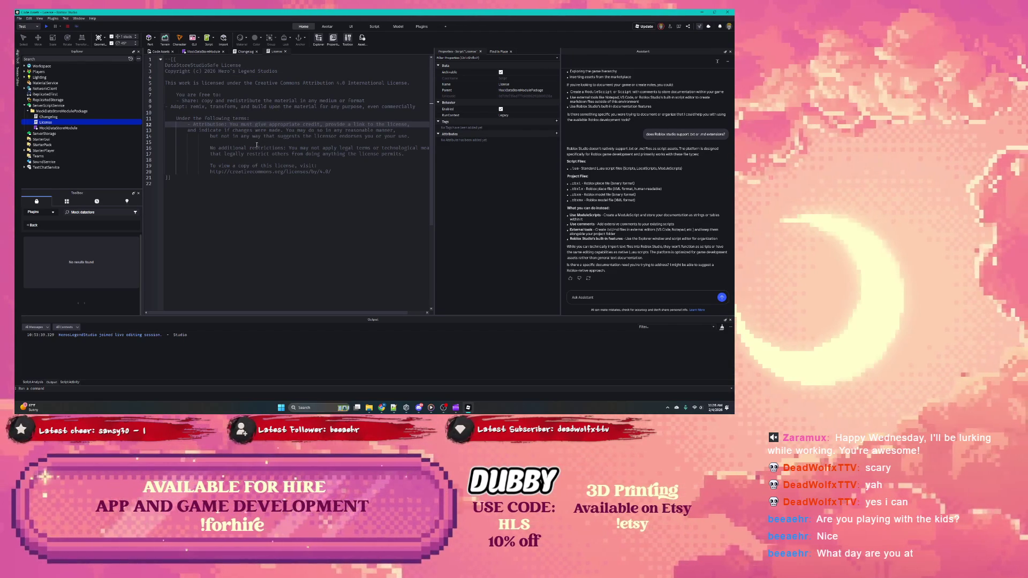
click(49, 116)
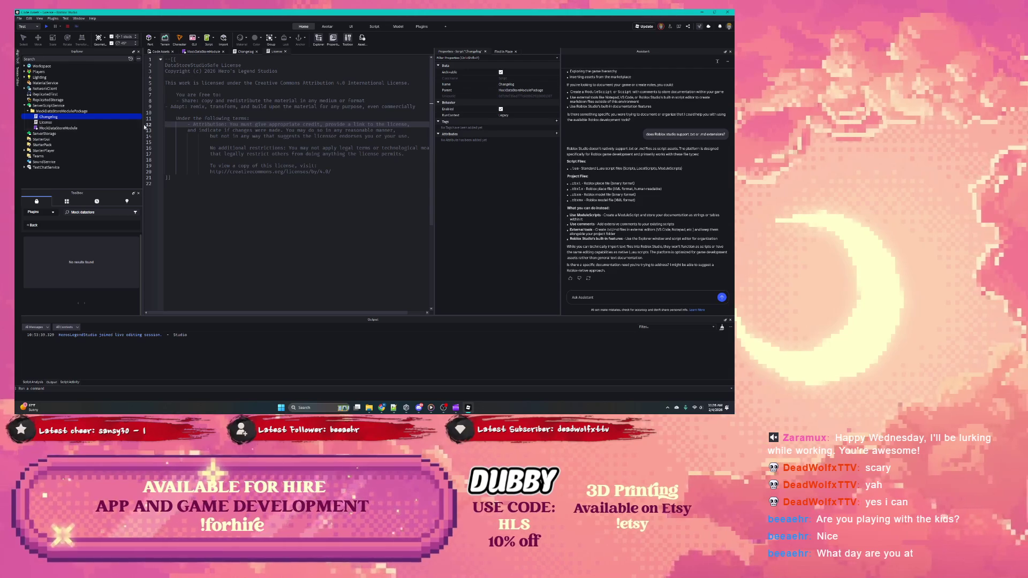
Open the Changelog script and insert two blank lines above the Planned section.
double_click(48, 117)
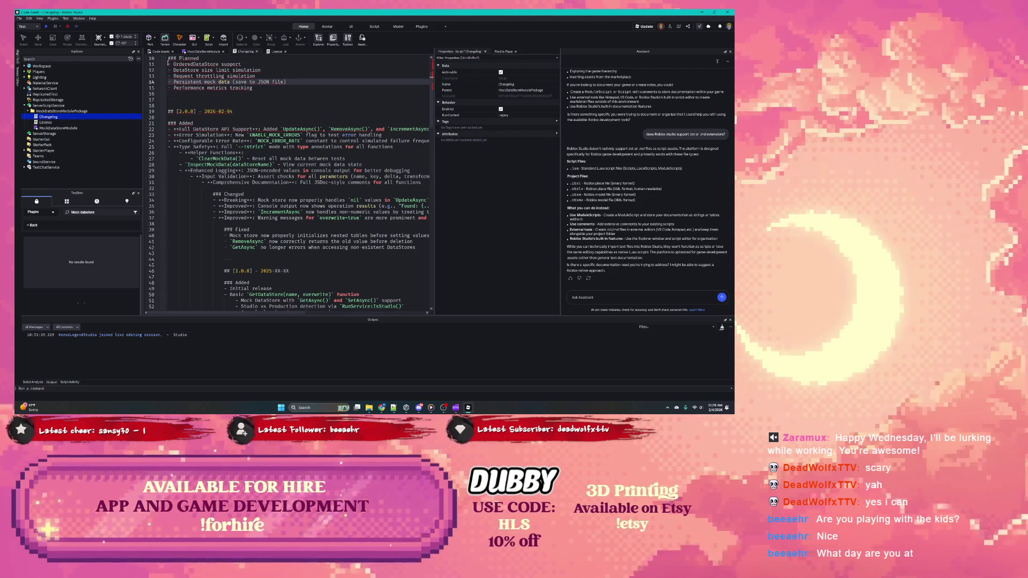
key(Return)
key(Return)
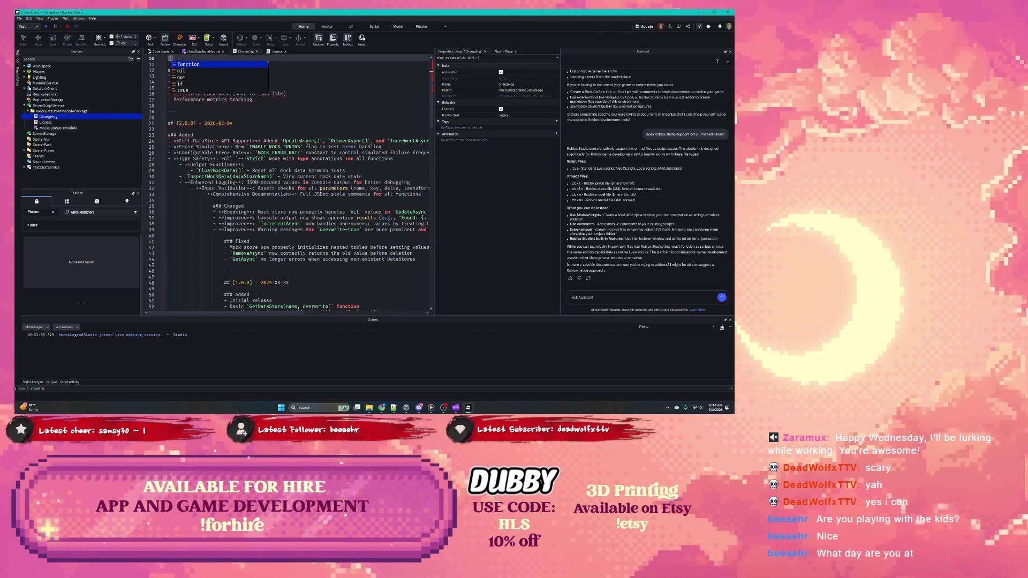
key(Return)
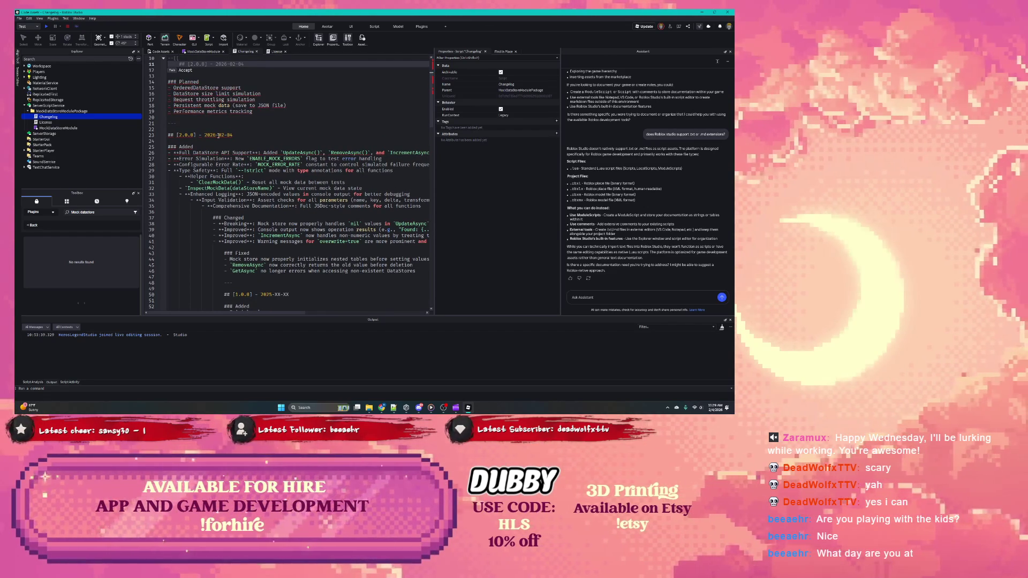
mouse_move(218, 135)
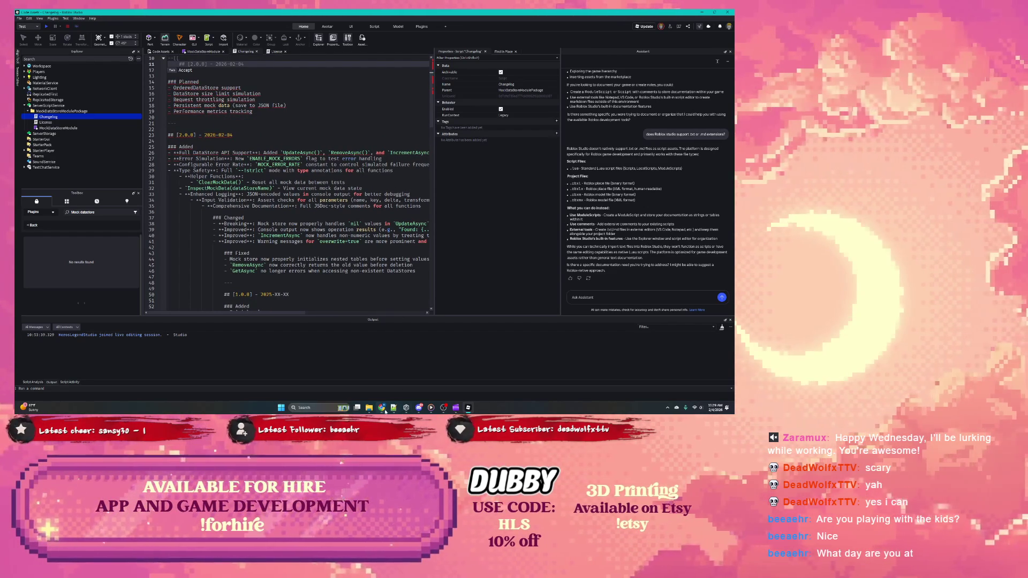
Search Google for 'confluence' in a new tab and open the Confluence product site.
mouse_move(381, 407)
click(411, 374)
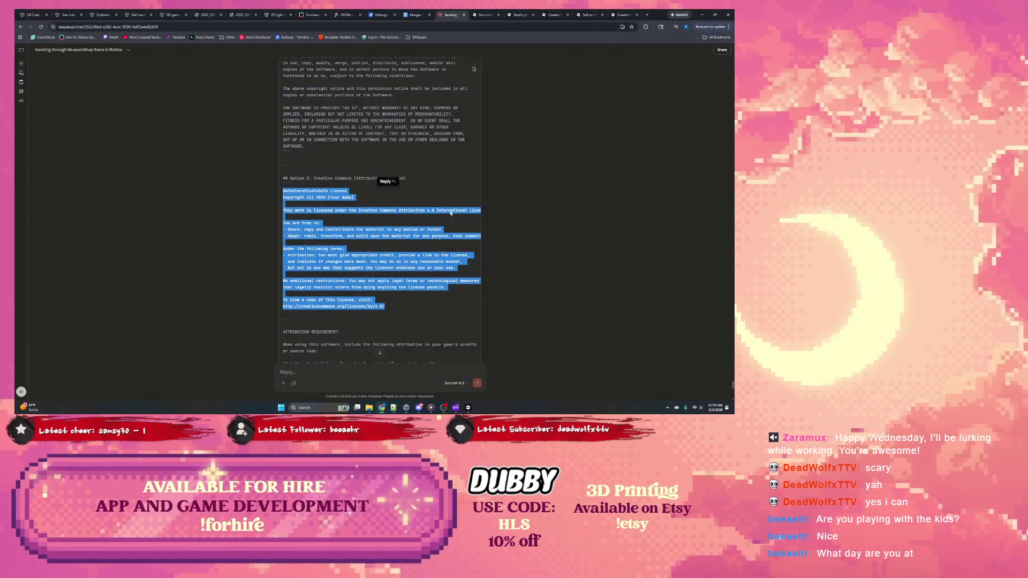
click(648, 15)
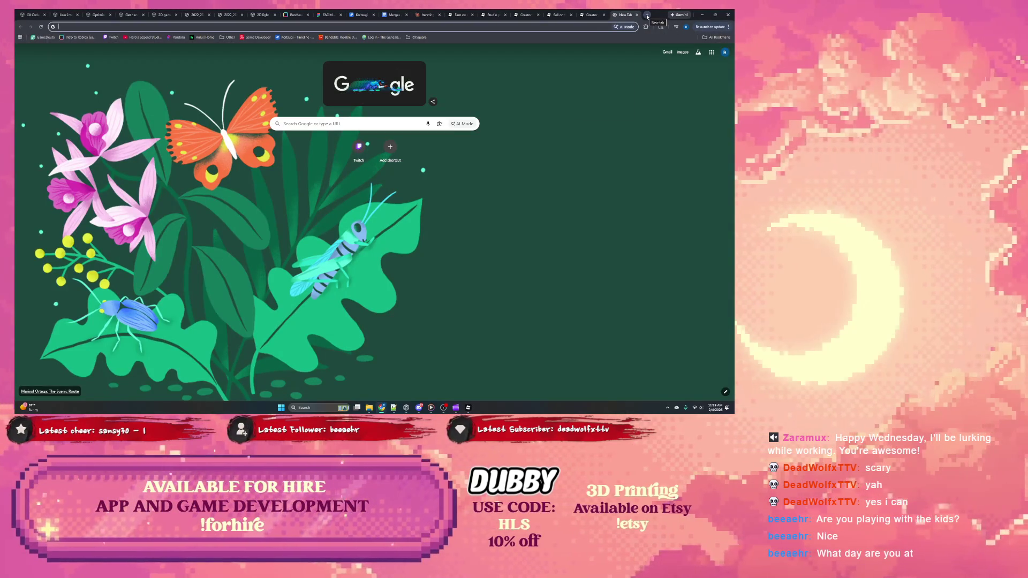
text(confluence)
key(Return)
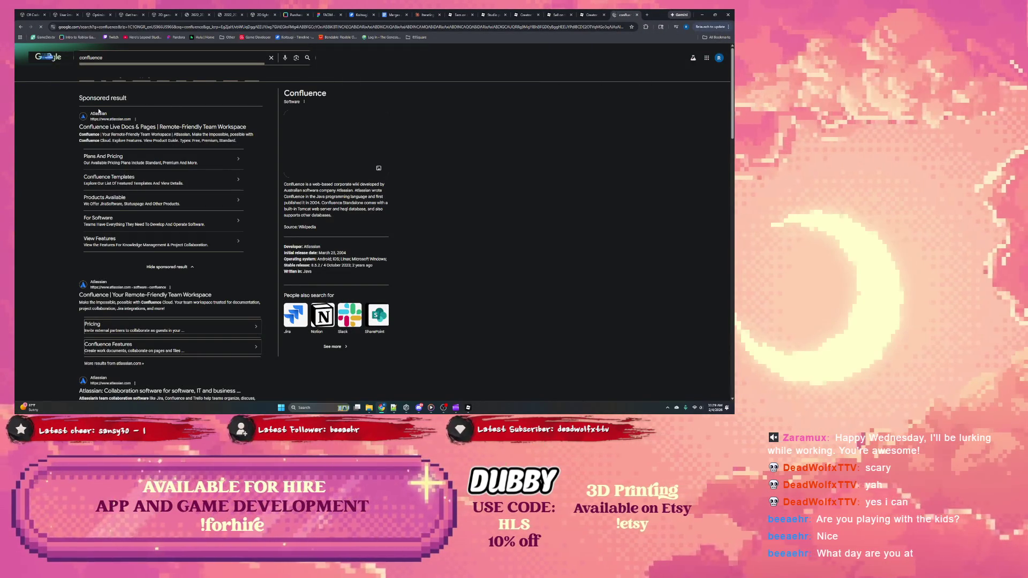
click(109, 129)
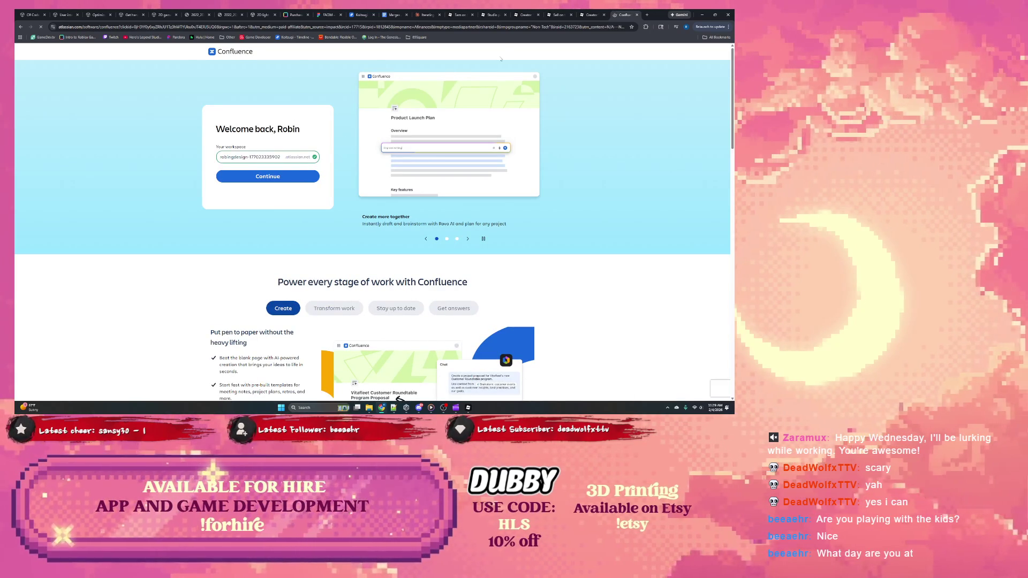
click(217, 27)
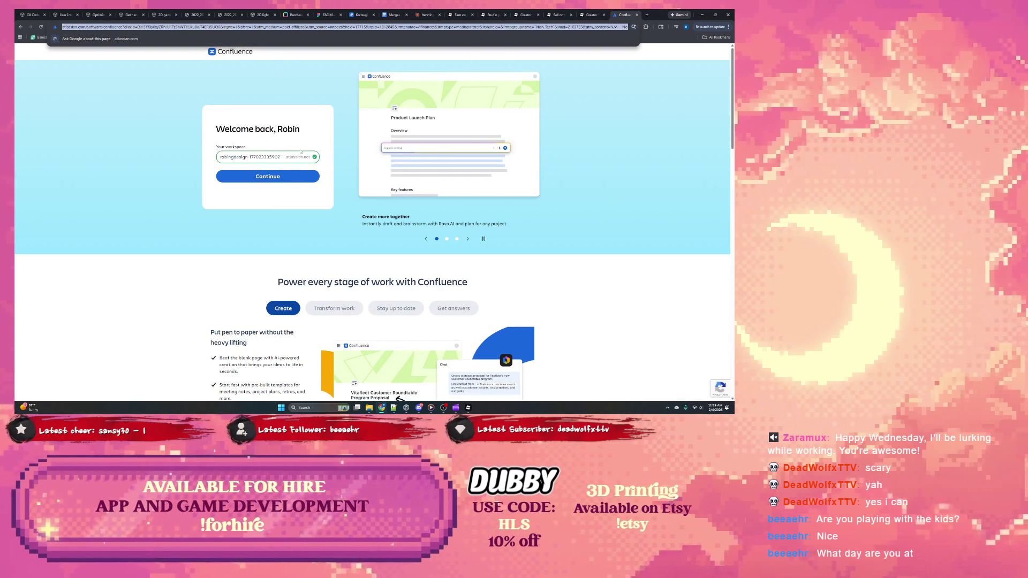
click(137, 96)
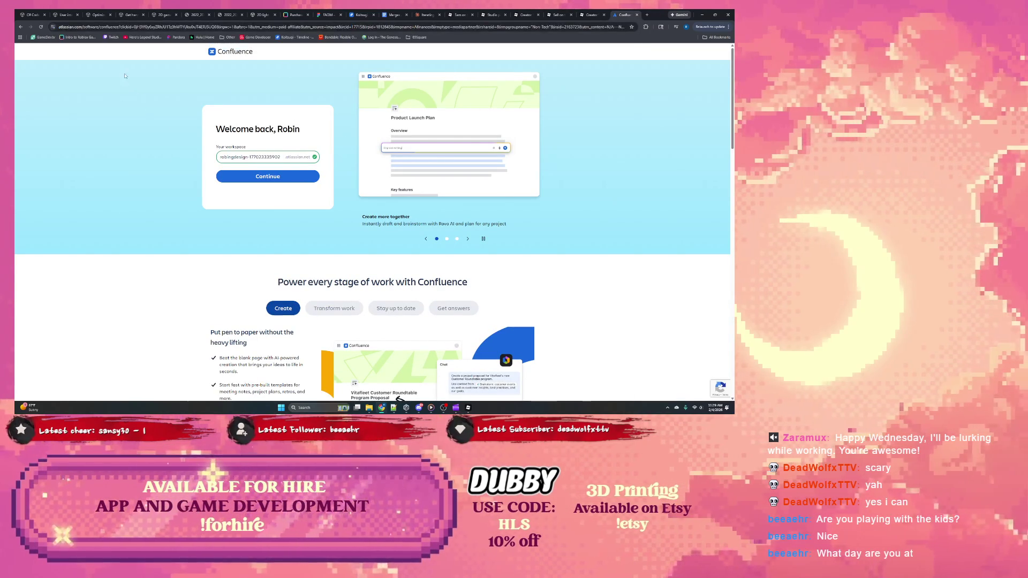
scroll(201, 181, down, 10)
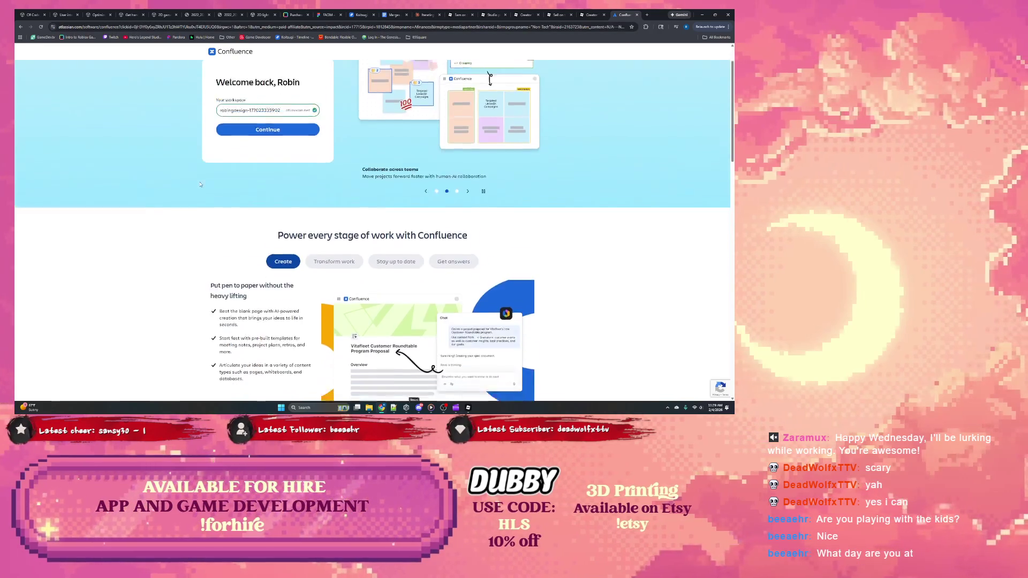
scroll(200, 183, up, 10)
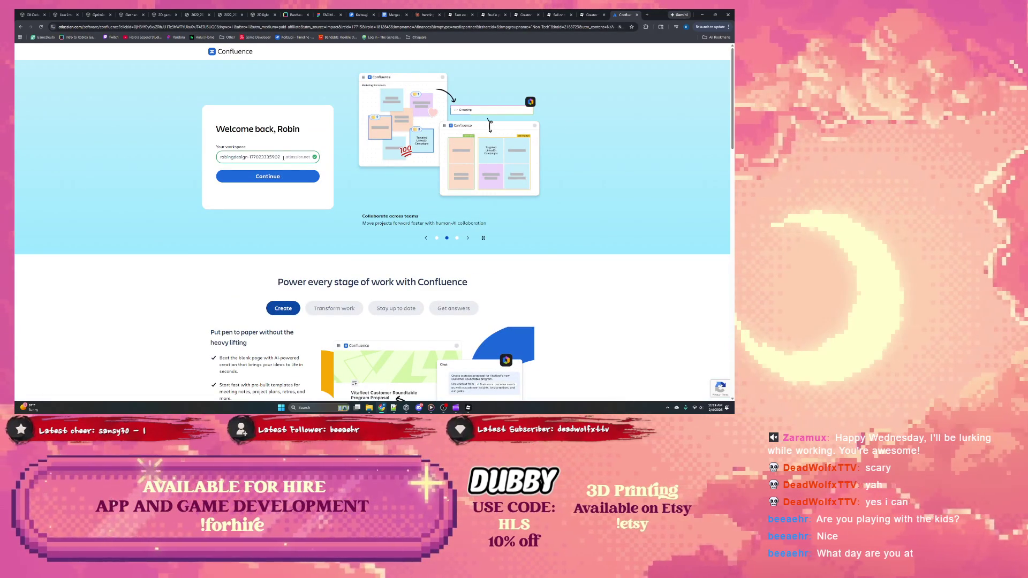
Go to the Jira site and choose Switch Account from the profile menu.
click(117, 27)
text(ji)
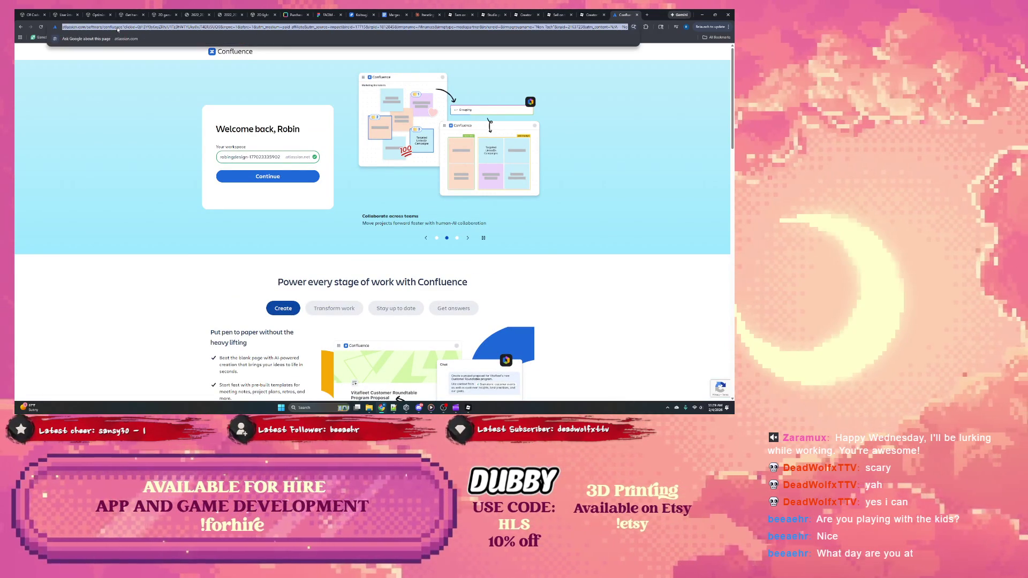
key(Return)
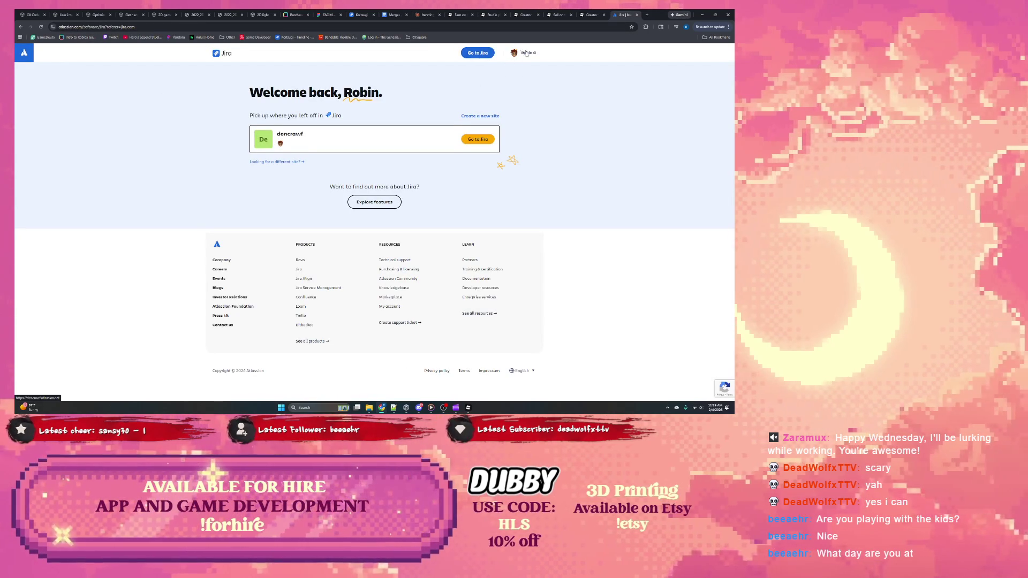
click(526, 53)
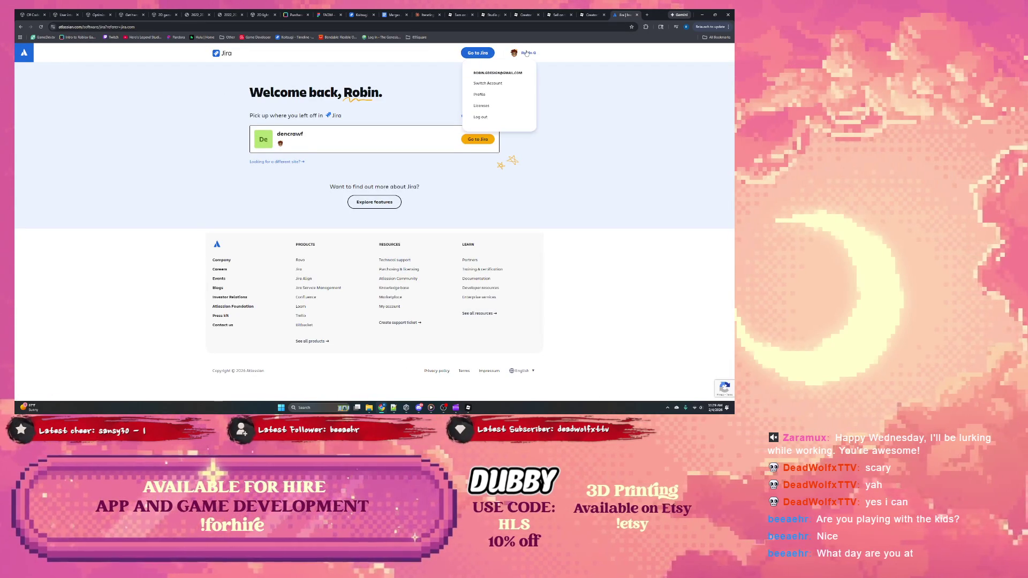
click(488, 84)
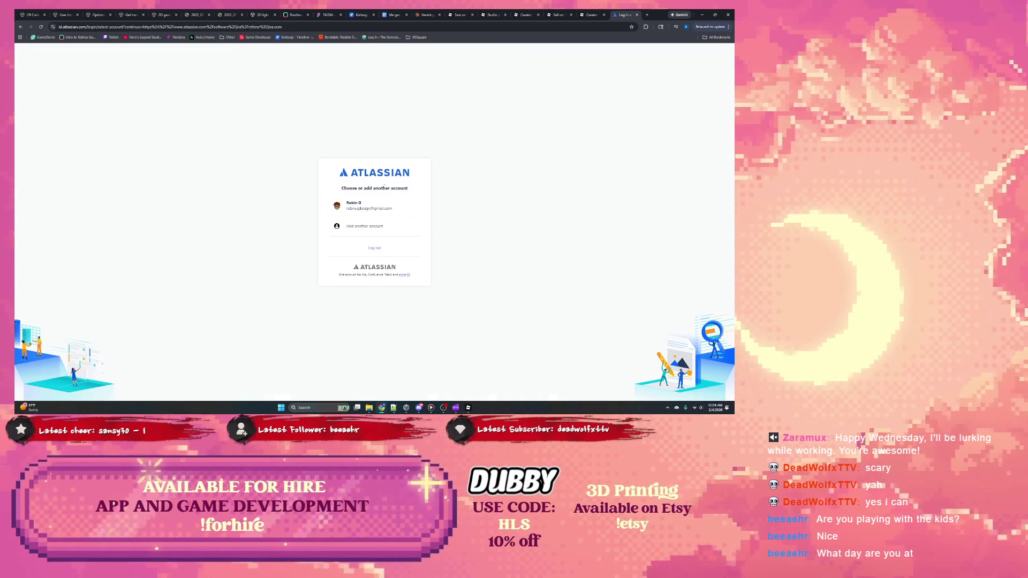
Close the Atlassian login tab and dock the Hero's Legend wiki window as a browser tab.
click(637, 15)
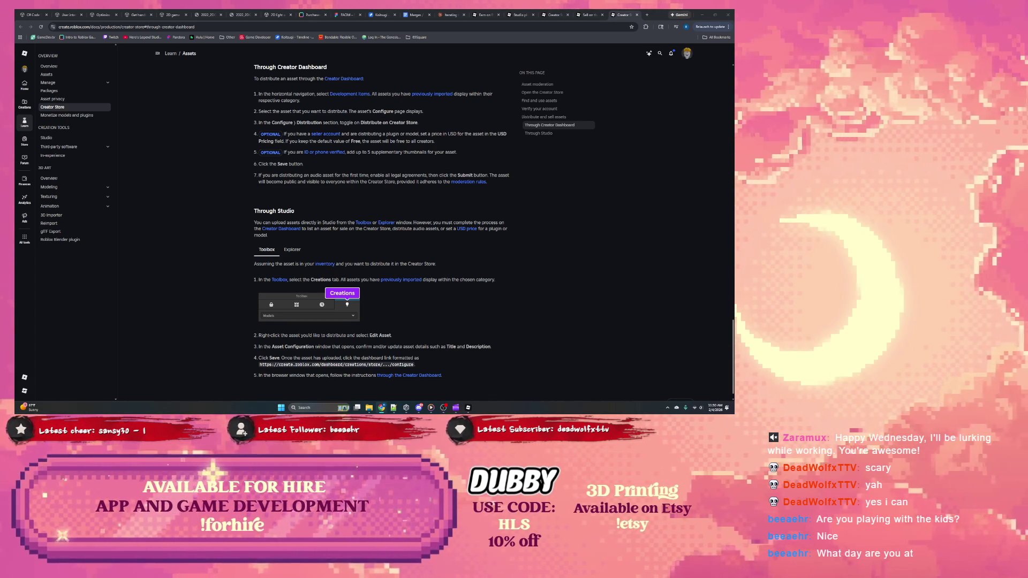
drag(379, 70, 640, 21)
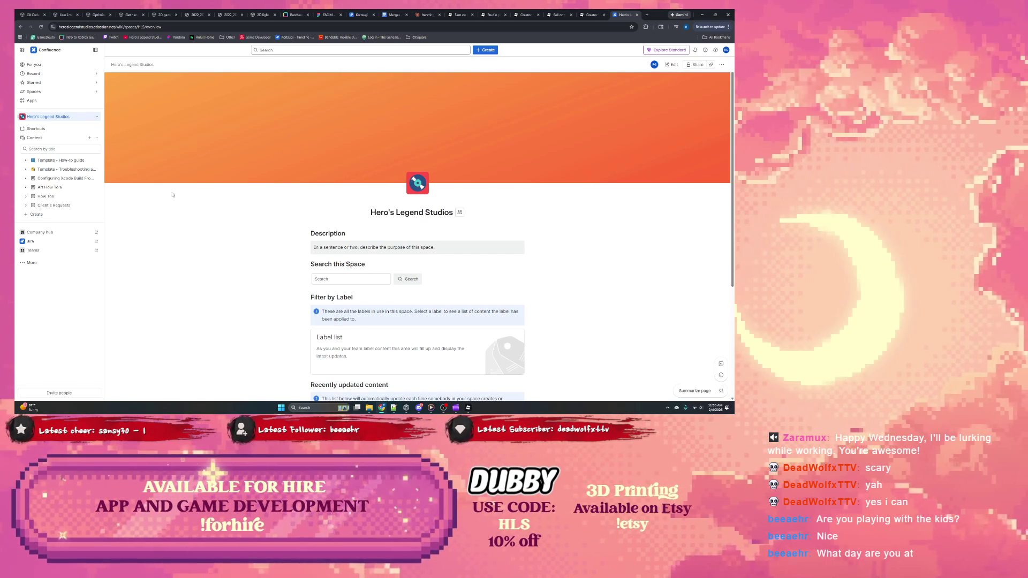
Create a new blank Page from the Content create menu in the Hero's Legend Studios sidebar.
mouse_move(56, 182)
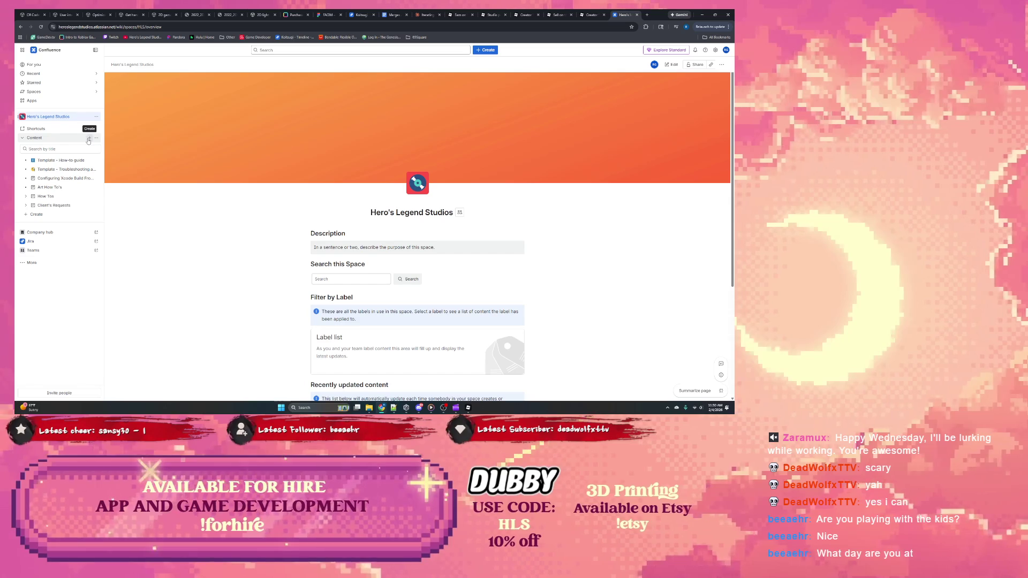
click(90, 138)
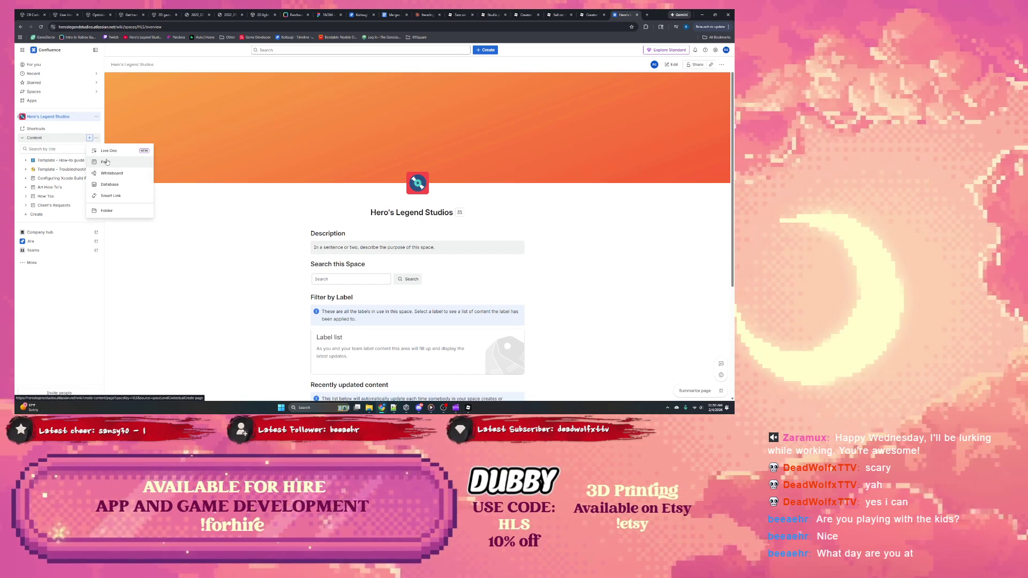
click(105, 161)
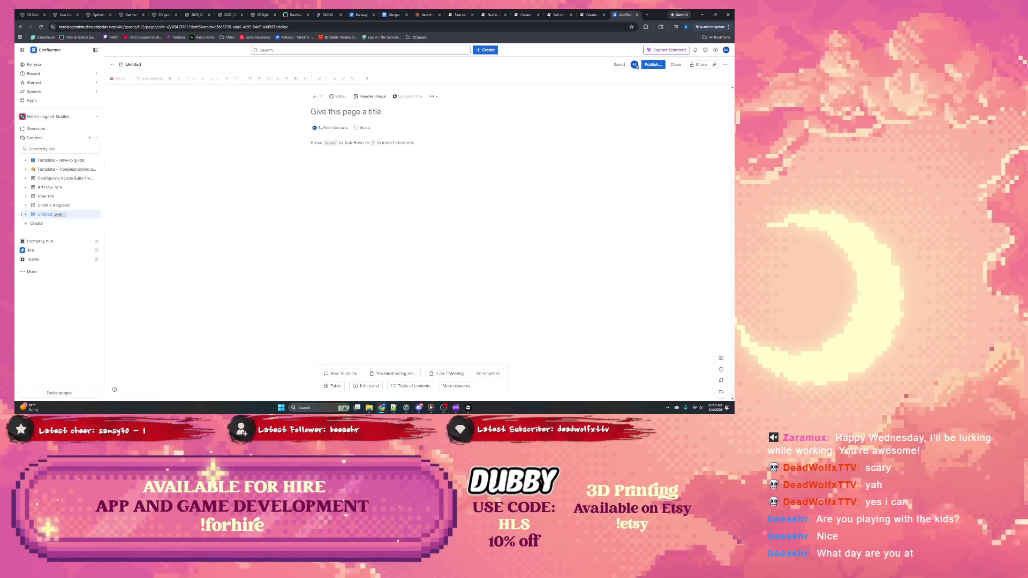
Publish 'Roblox Assets' with body 'See Subpages for more assets', then start a child page under it.
text(Rblox)
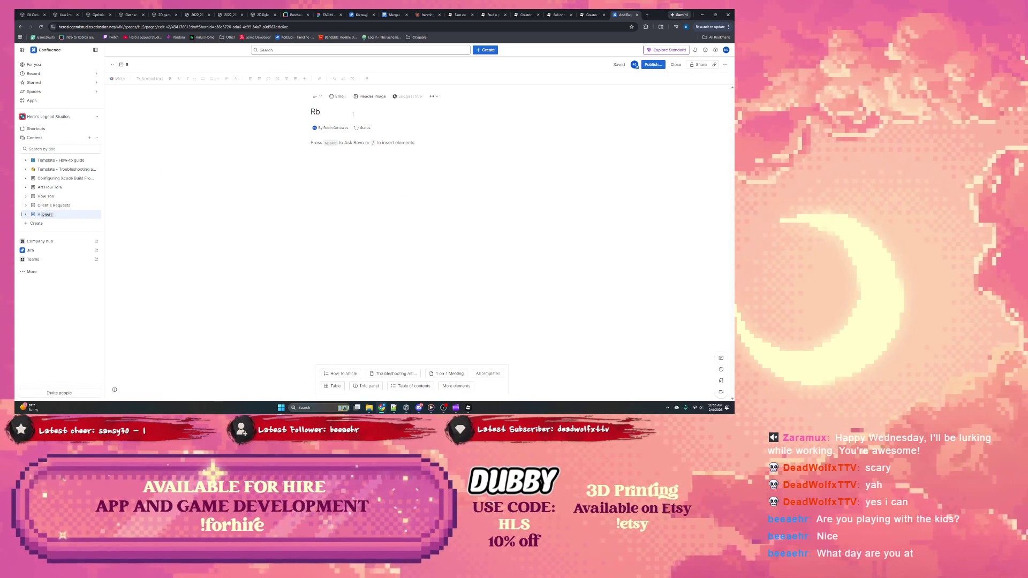
key(BackSpace)
text(ox As)
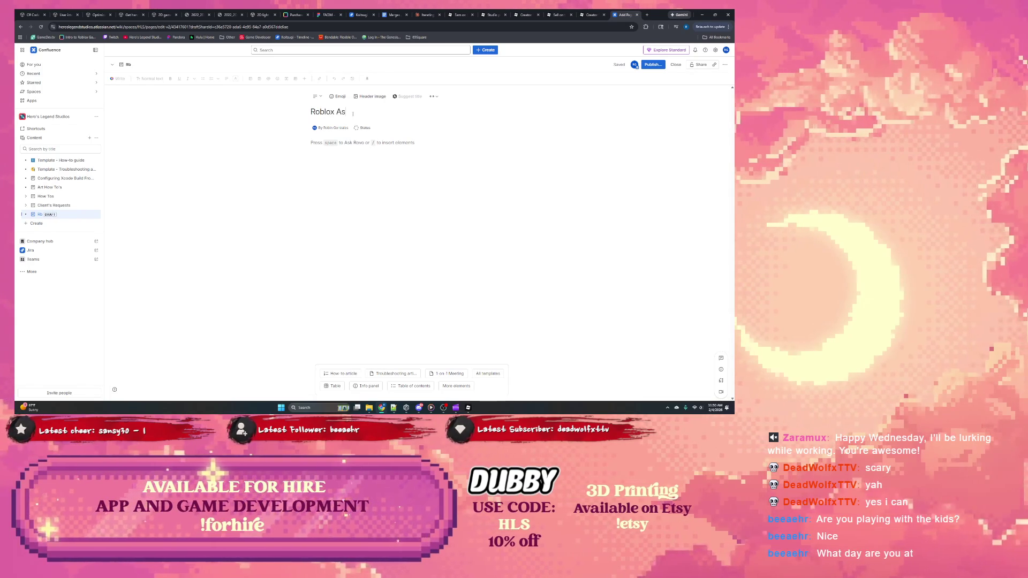
text(sets)
key(Return)
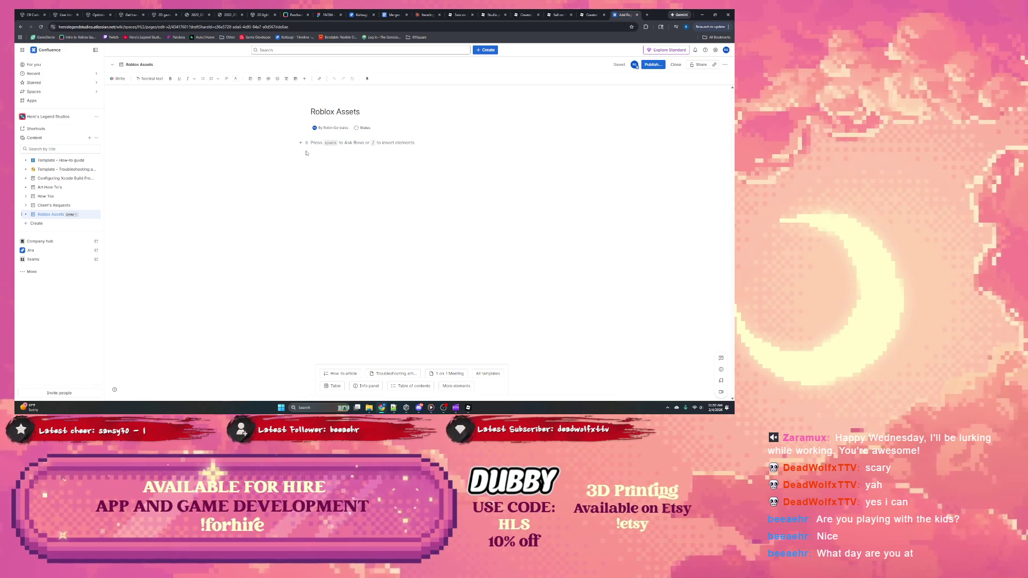
text(See)
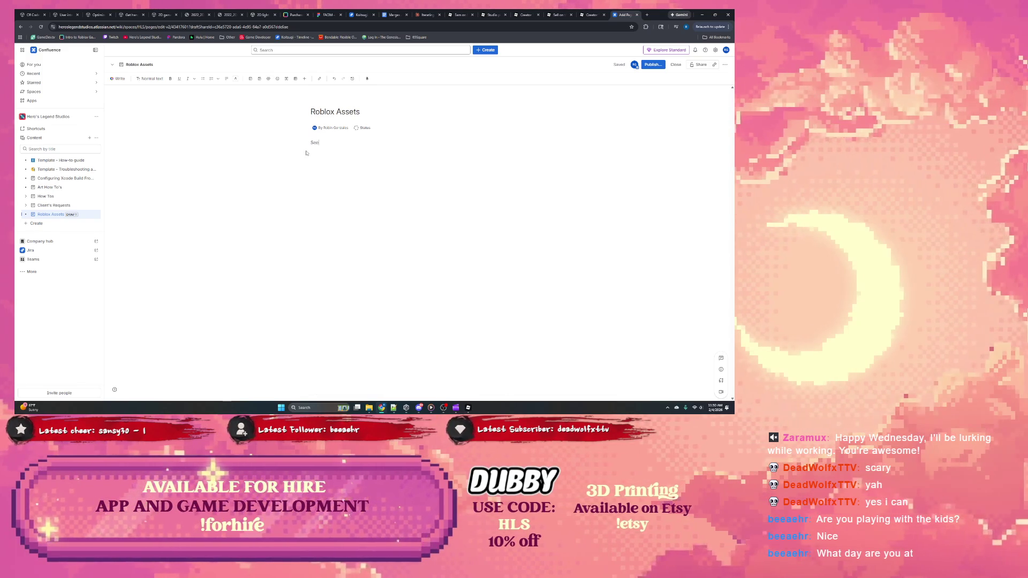
text( Subpages for more assets)
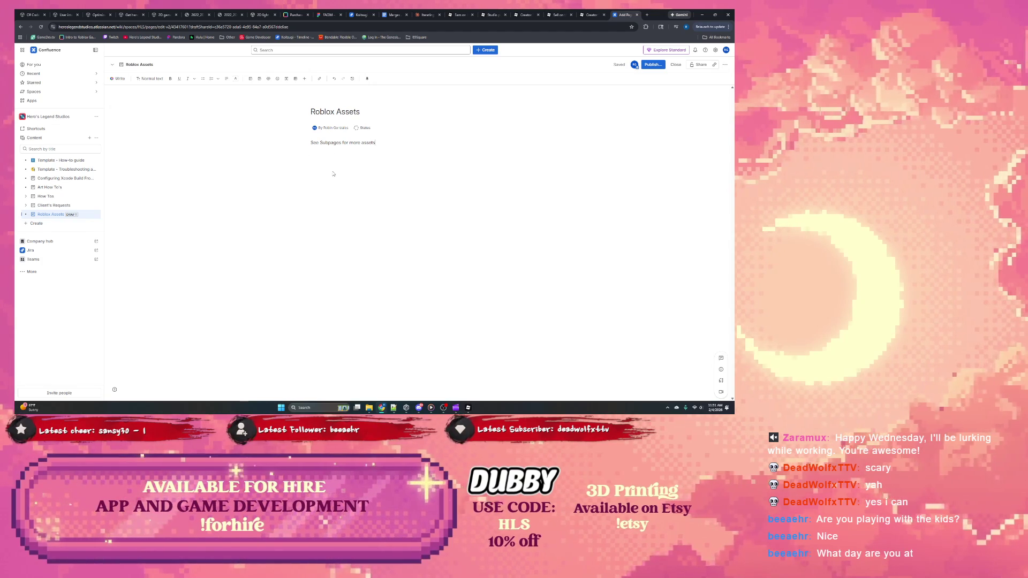
click(653, 65)
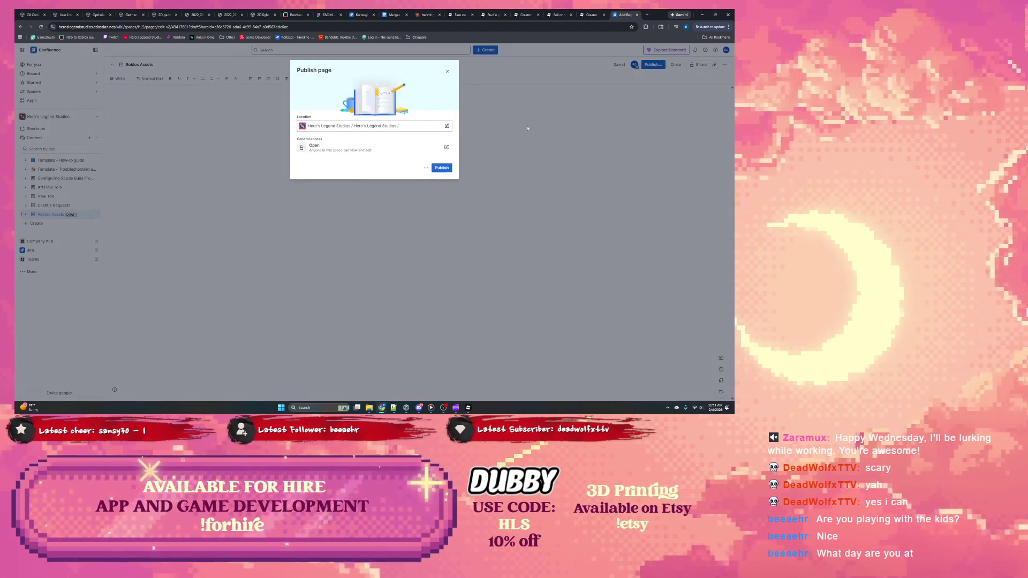
click(441, 169)
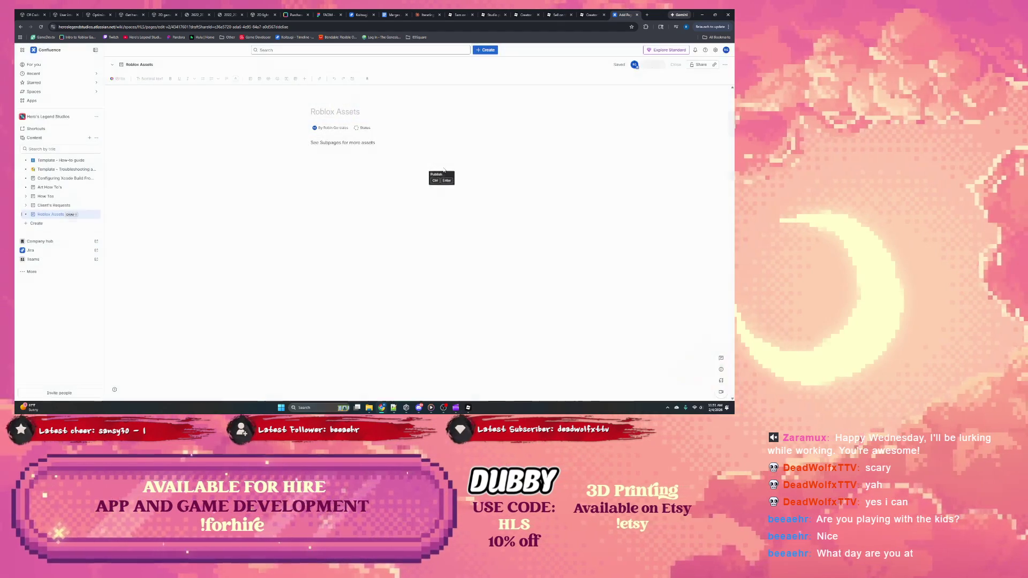
click(89, 214)
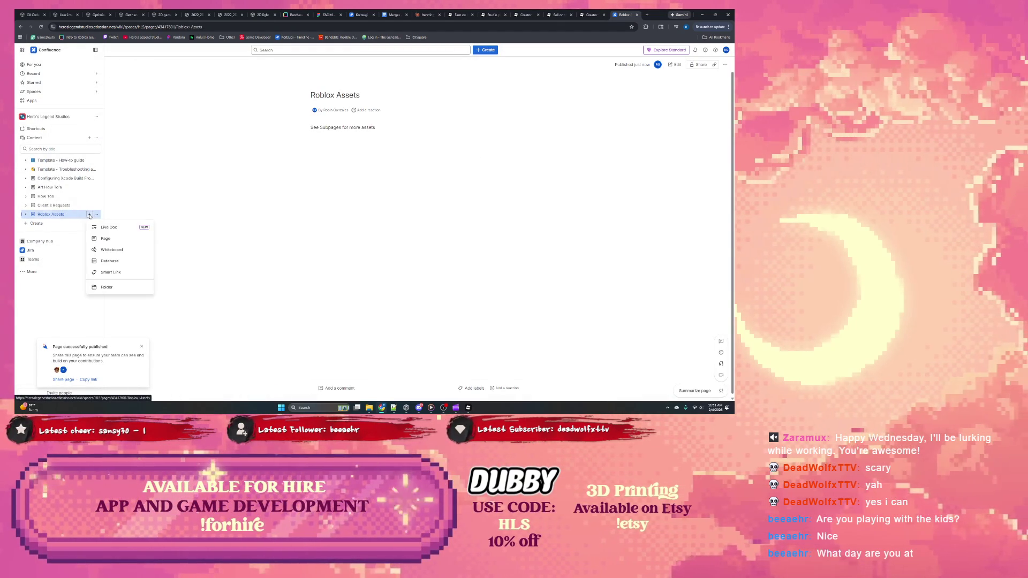
click(113, 242)
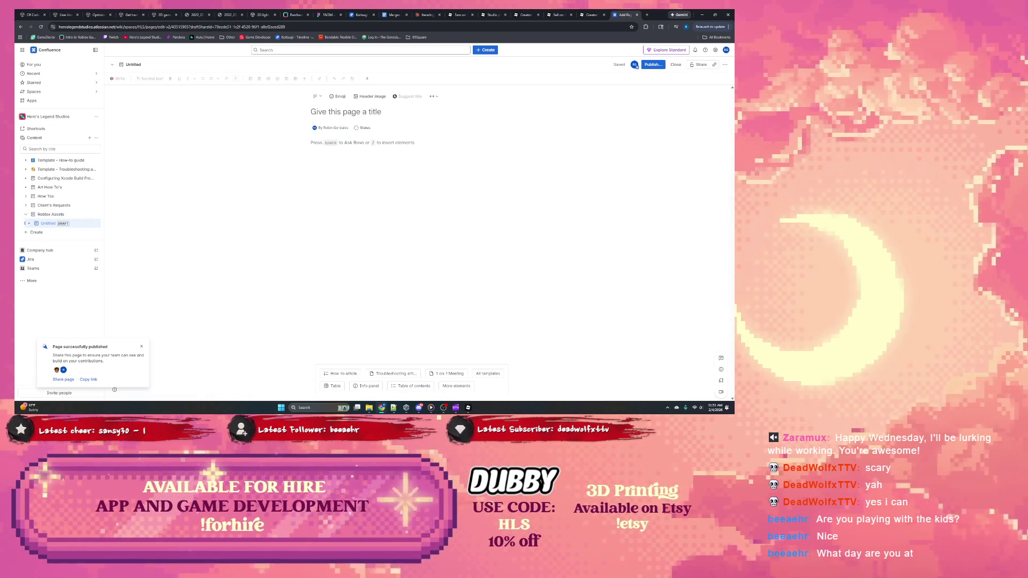
Title the draft 'MockDataStore Module' and paste the license text into the page body.
text(Mock)
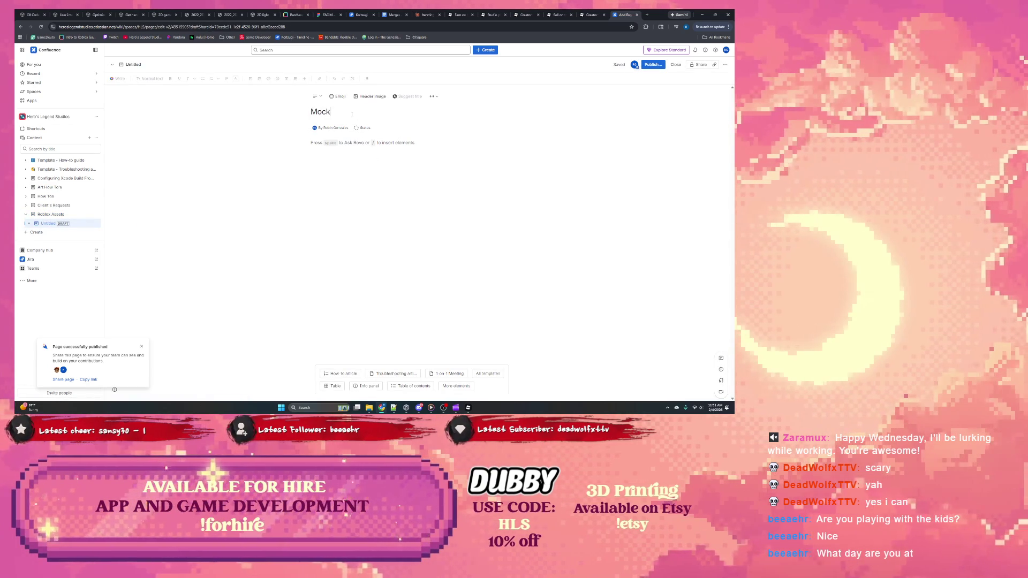
text(ataataStore Modu)
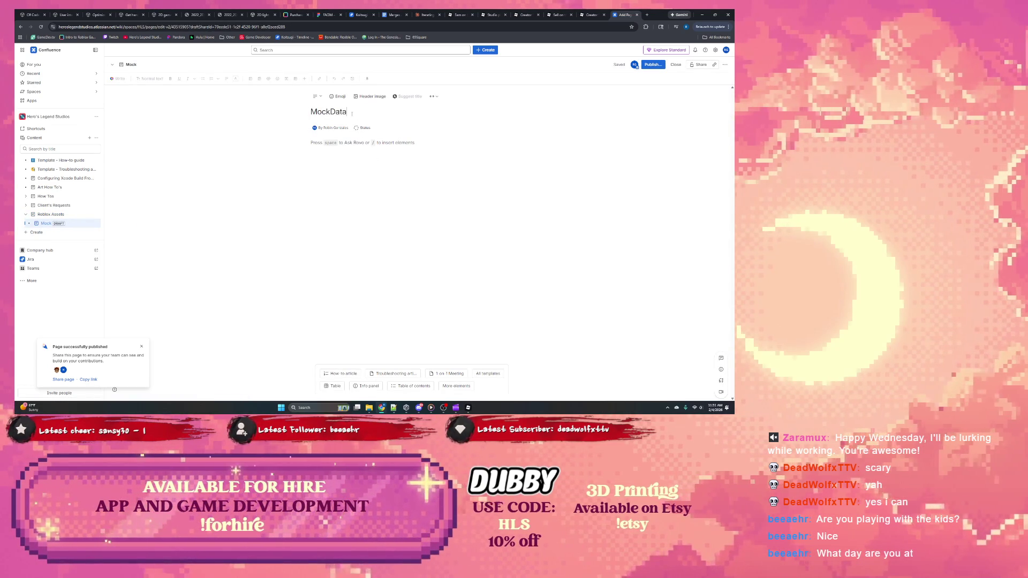
text(le)
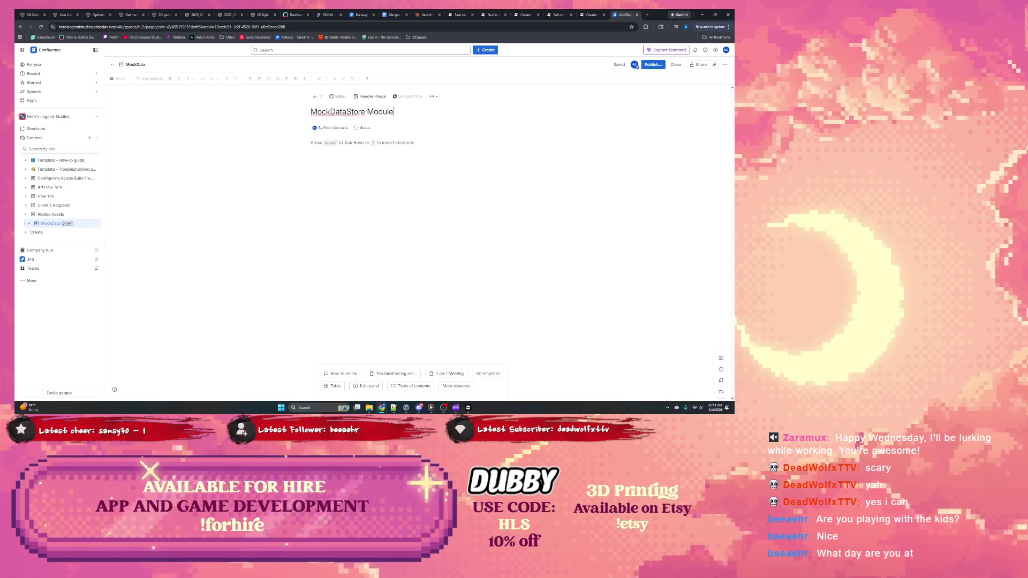
click(349, 145)
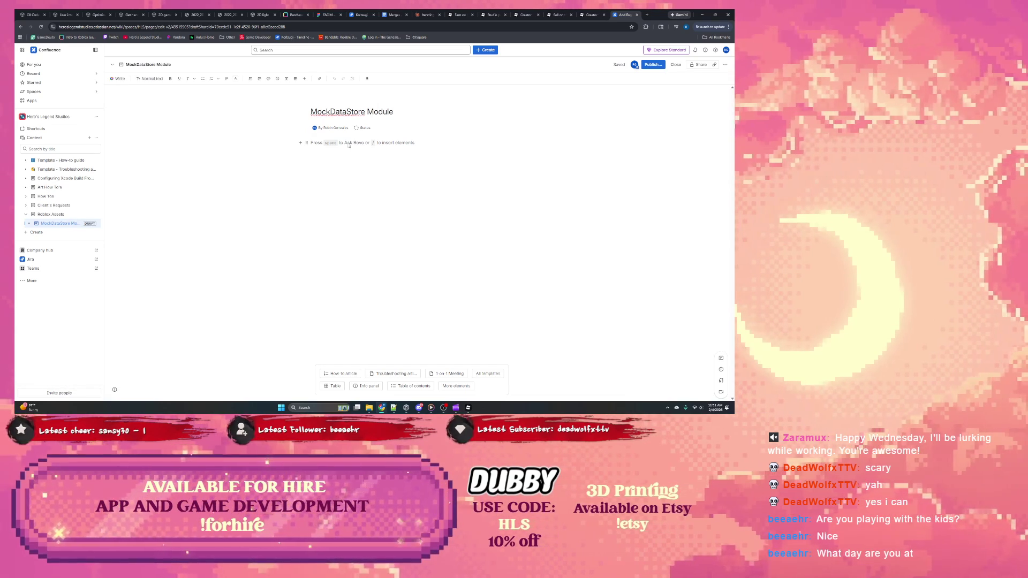
key(ctrl+v)
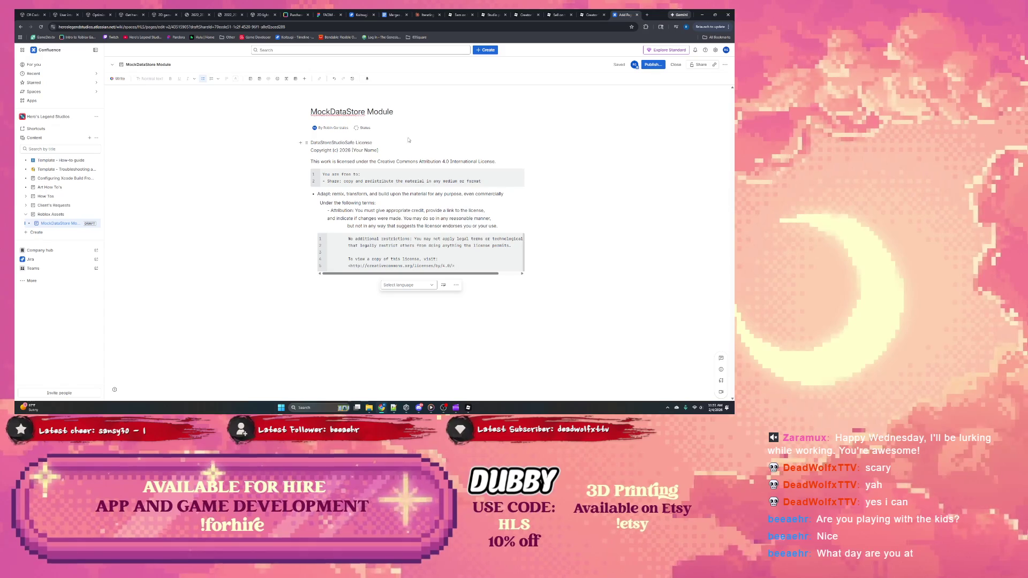
Insert blank lines above the license heading line, then go to the Creator Store docs.
click(311, 143)
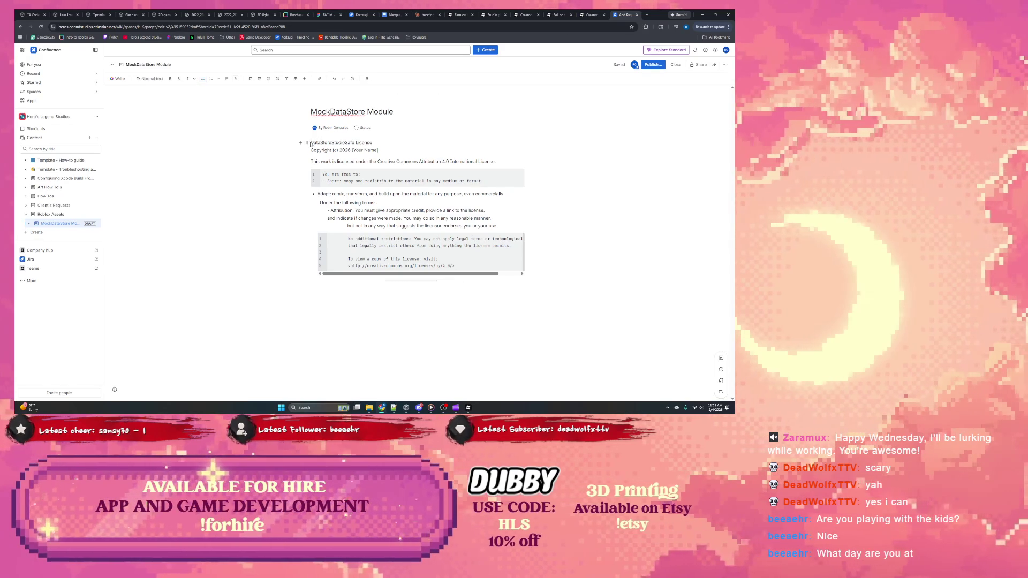
key(Return)
key(Return)
key(Return)
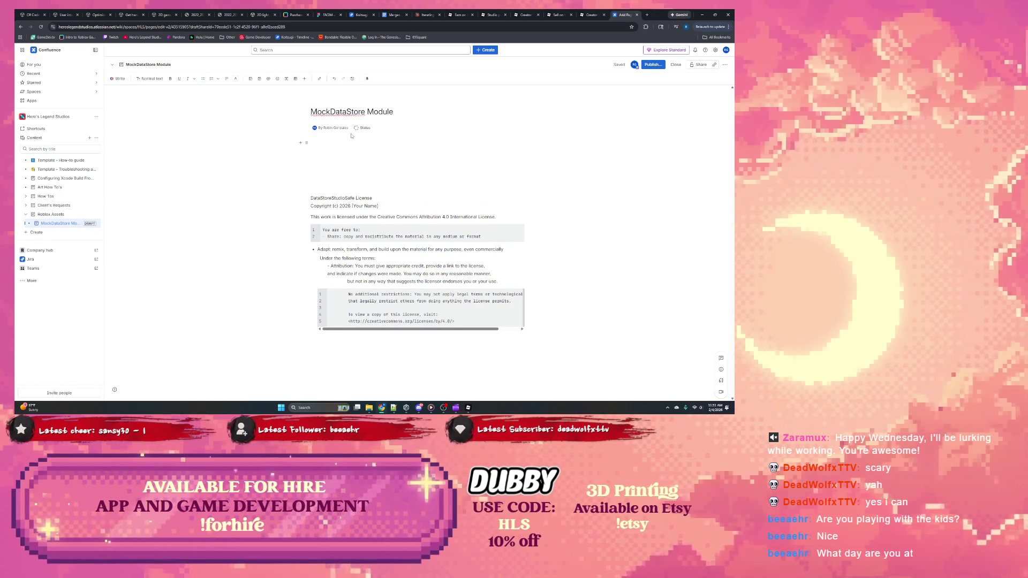
click(522, 14)
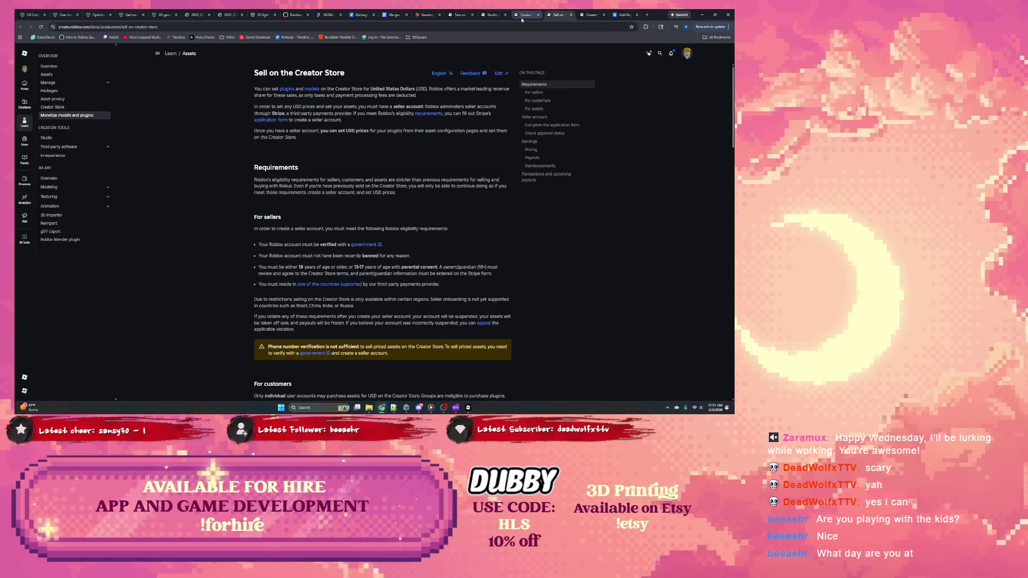
Review the Studio plugin publishing docs and the license chat, then view the License script in Roblox Studio.
click(490, 15)
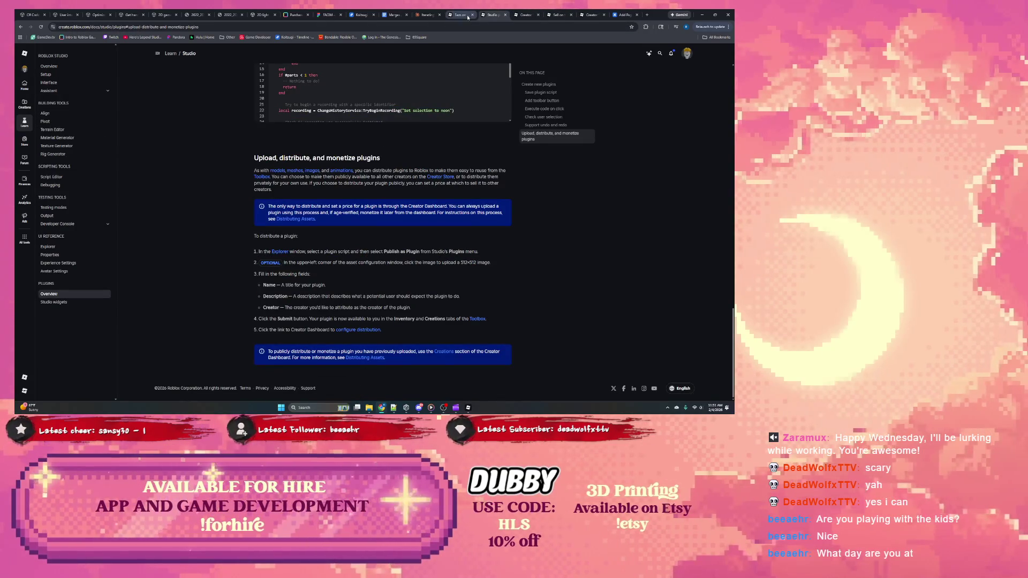
click(428, 14)
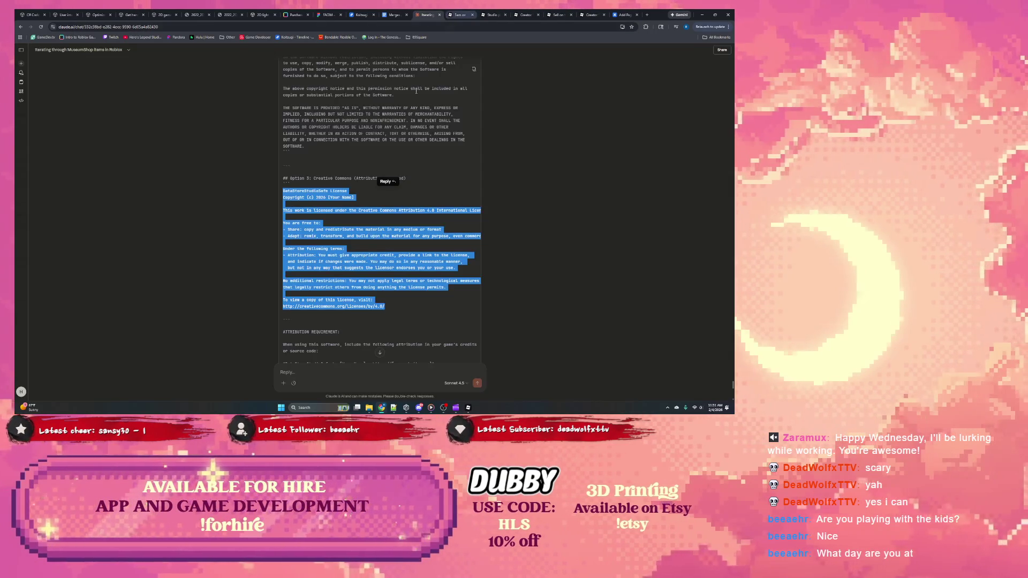
click(468, 407)
click(46, 122)
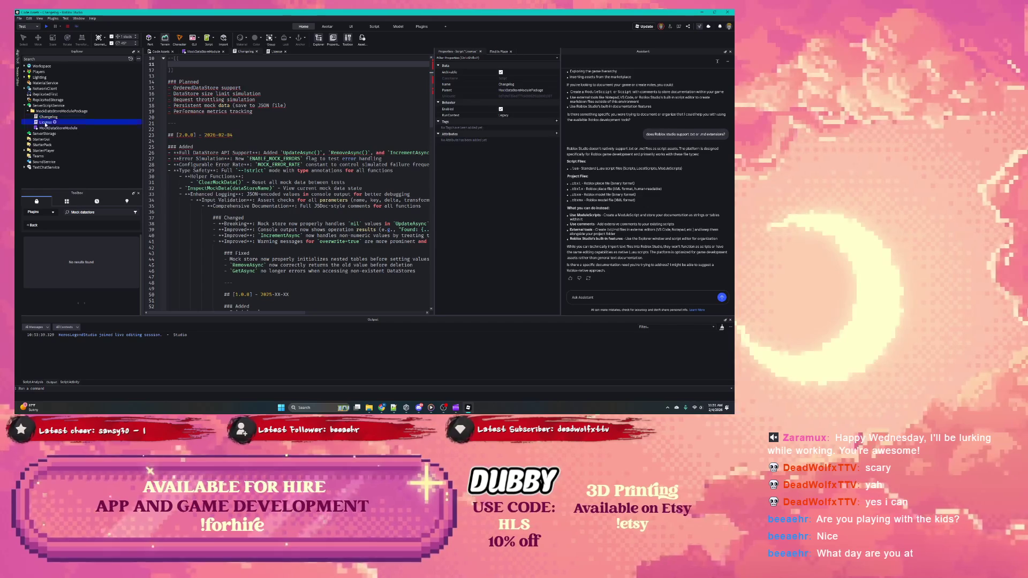
Delete the blank lines above Planned in the Changelog script and select all its text.
click(46, 117)
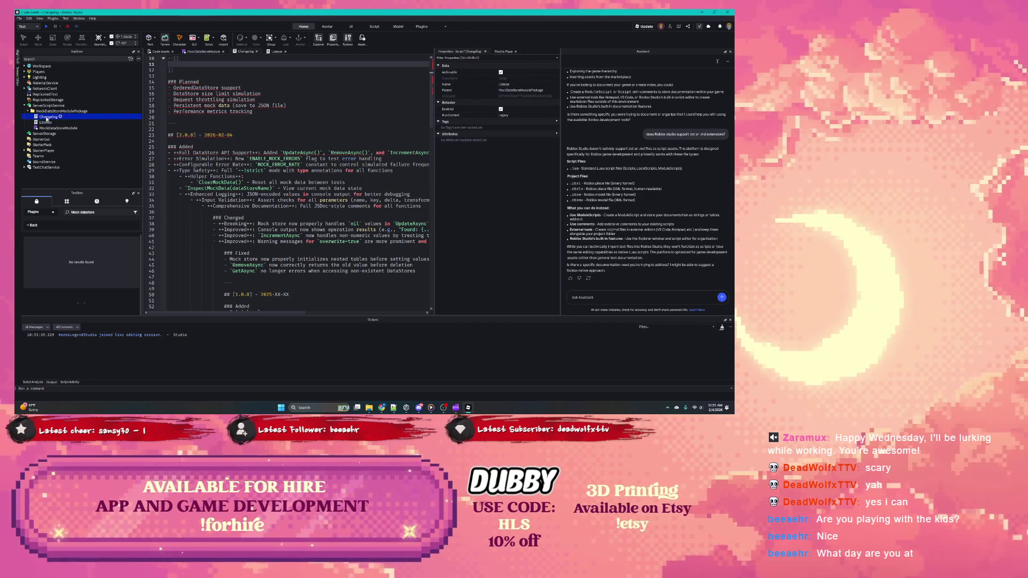
click(222, 117)
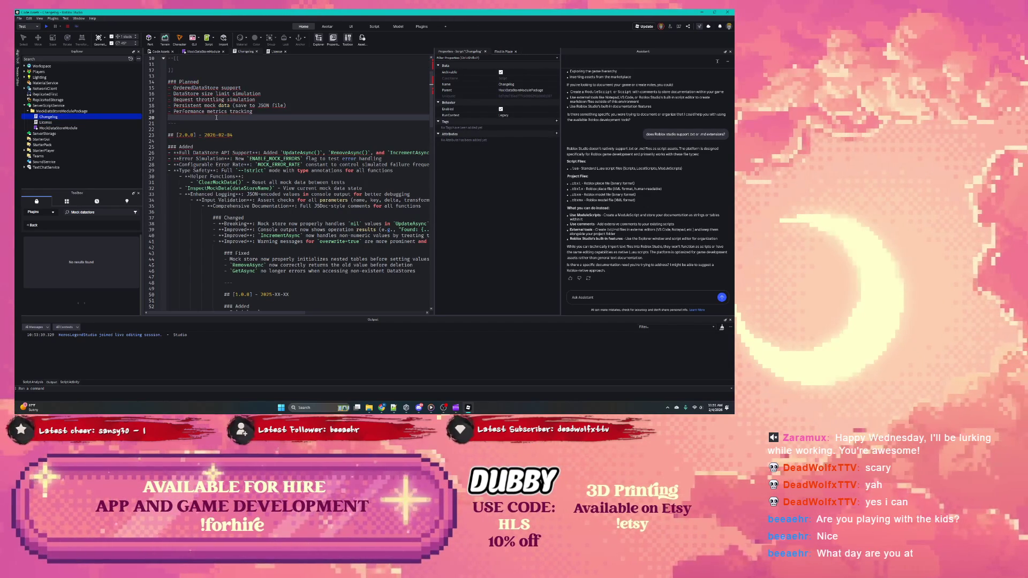
click(169, 70)
key(BackSpace)
key(BackSpace)
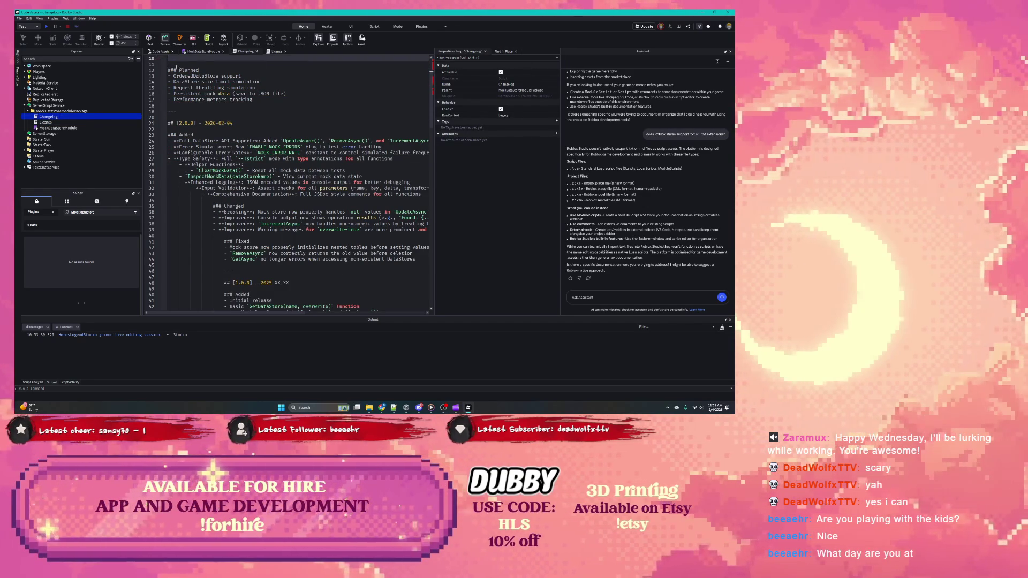
key(BackSpace)
key(BackSpace)
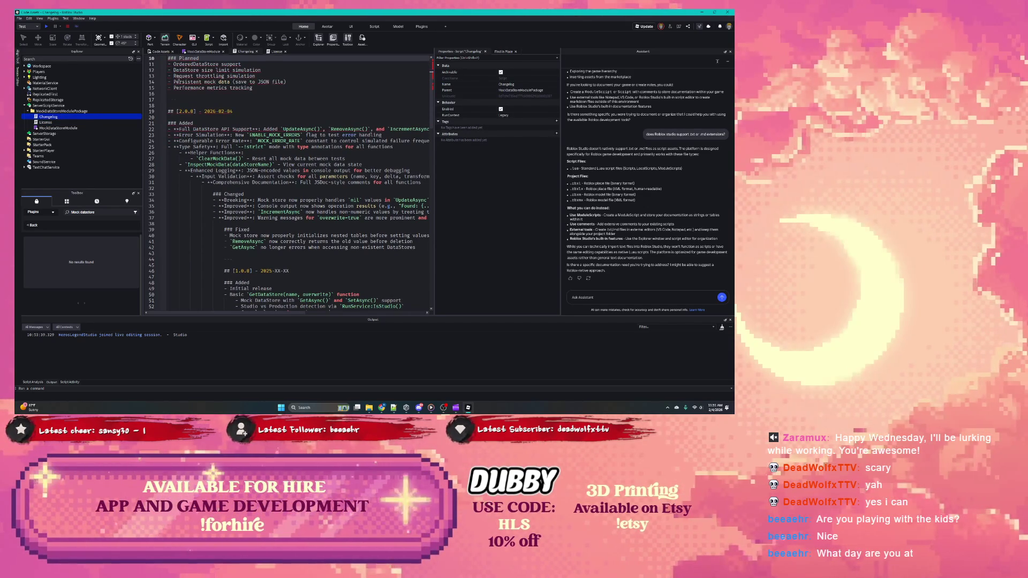
key(ctrl+a)
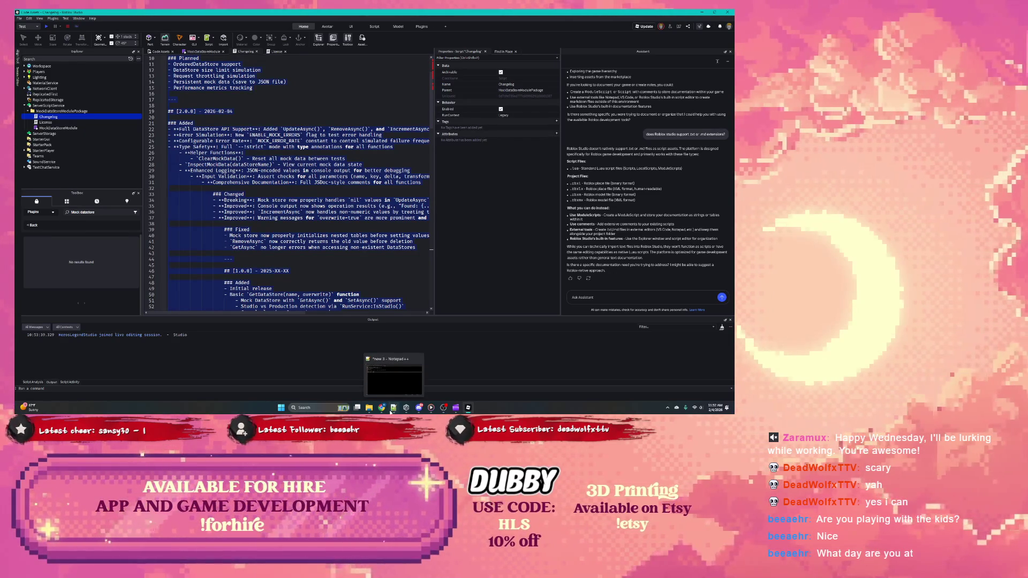
Return to the MockDataStore Module page in Chrome.
mouse_move(385, 410)
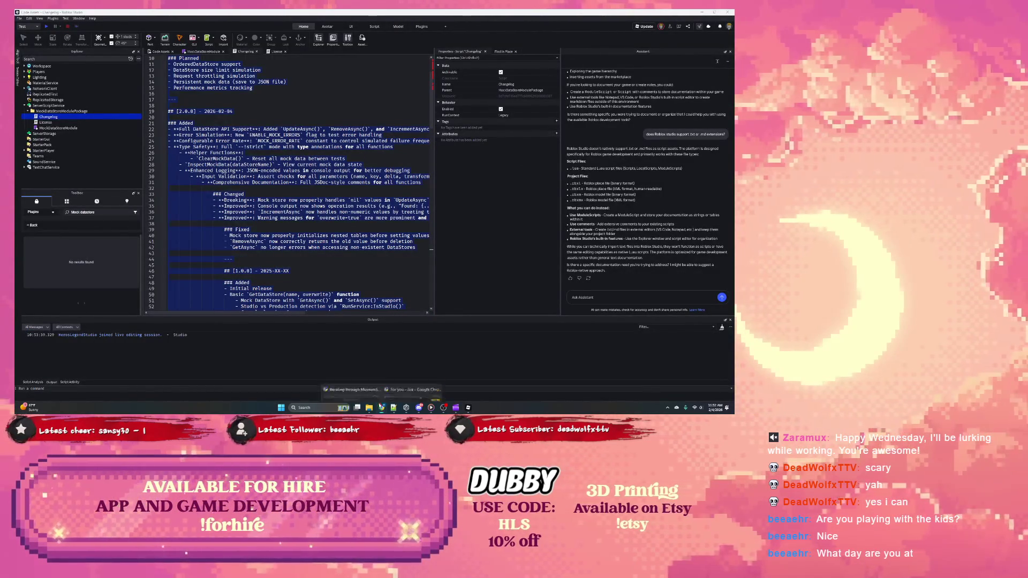
click(335, 380)
click(623, 15)
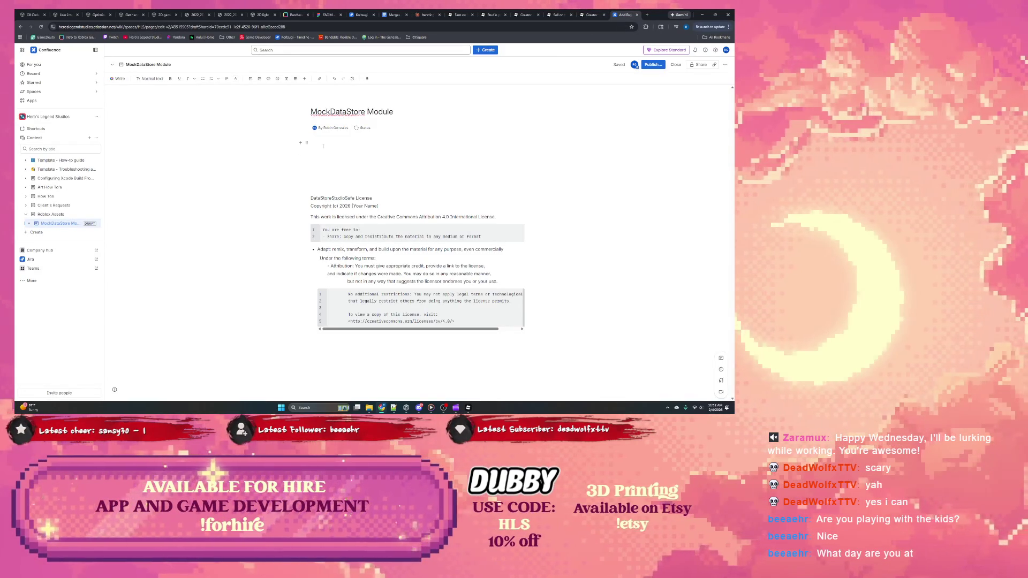
Paste the changelog above the license and check the Planned list and [2.0.0] Added section.
key(ctrl+v)
scroll(342, 161, up, 1)
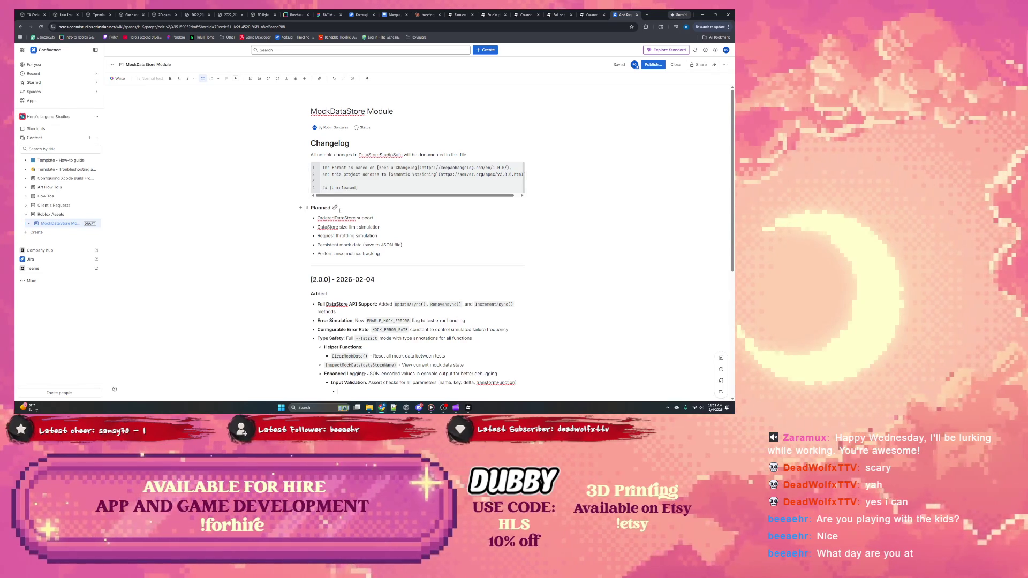
scroll(348, 205, down, 3)
scroll(358, 206, down, 3)
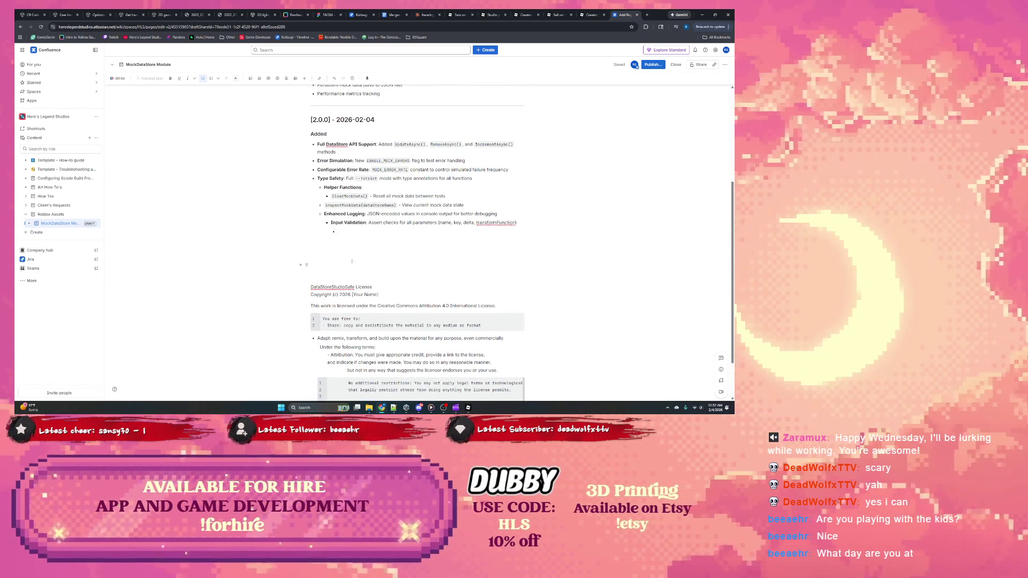
scroll(352, 242, up, 5)
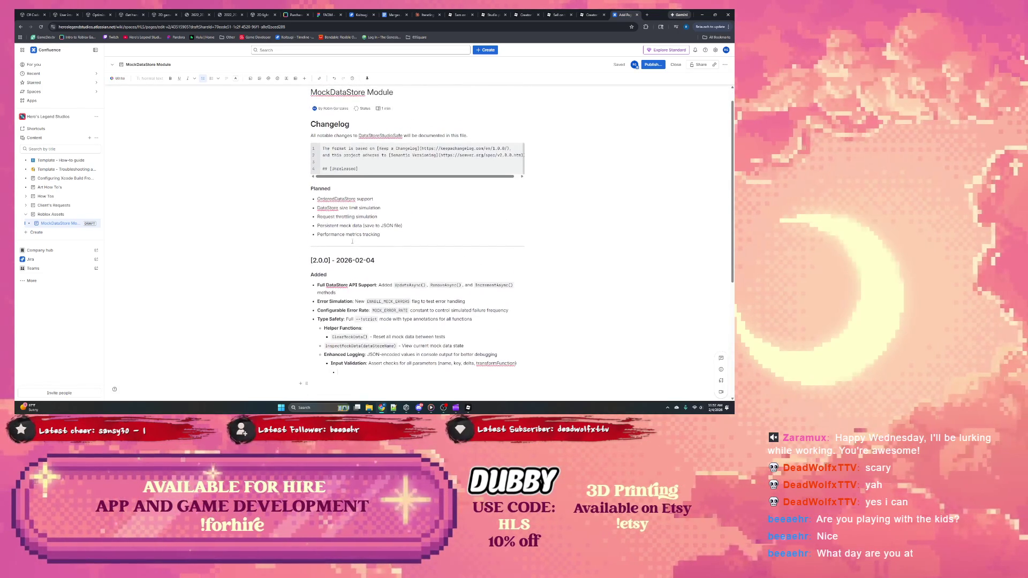
scroll(430, 294, down, 4)
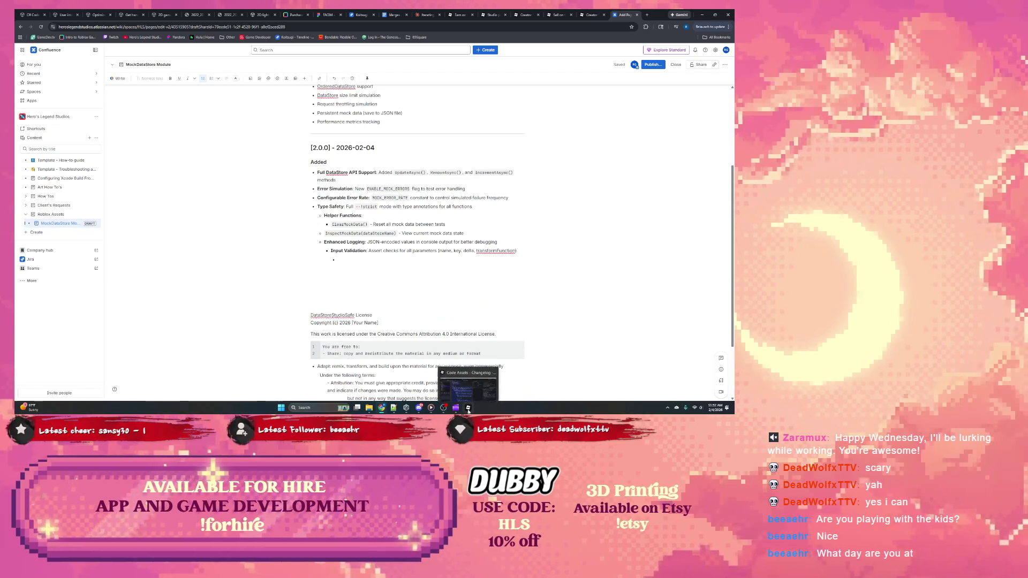
Select all of the Changelog script text in Roblox Studio again.
click(457, 409)
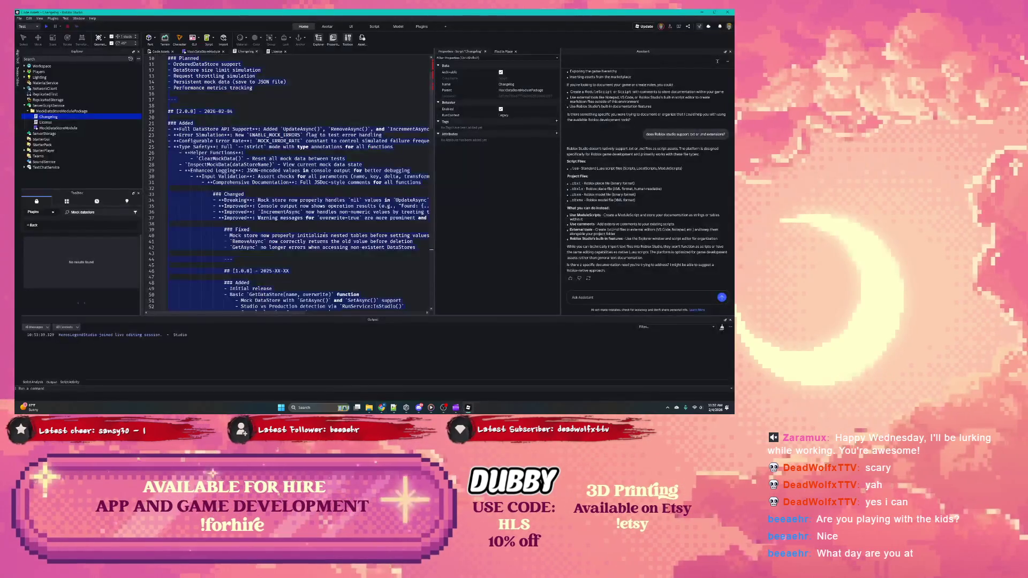
scroll(325, 220, down, 20)
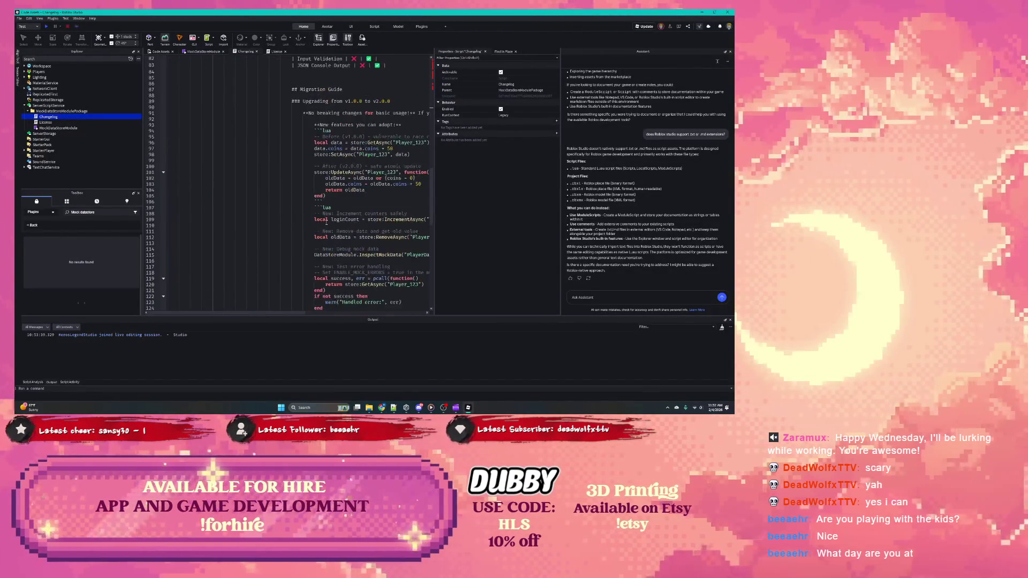
key(ctrl+a)
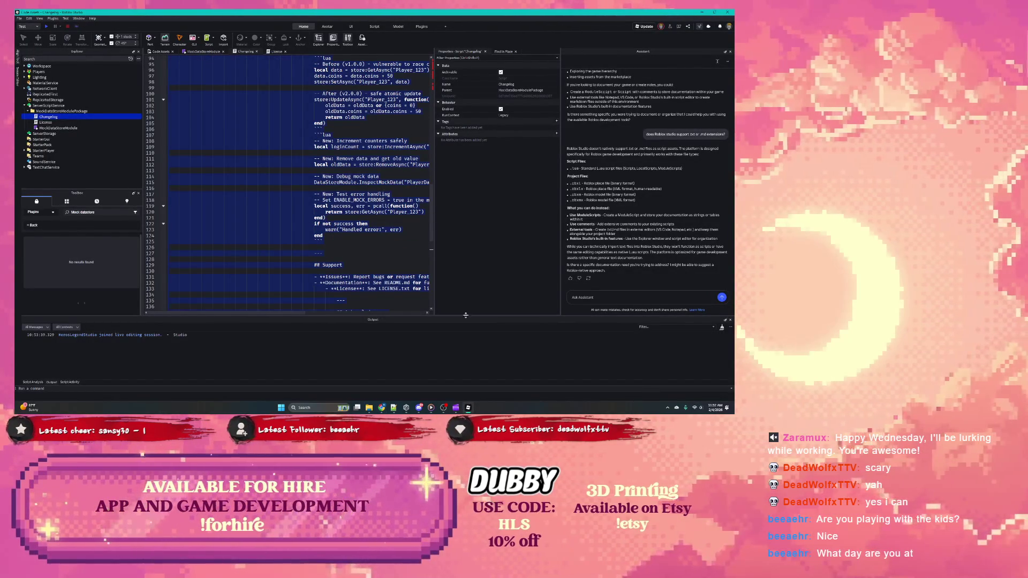
Back on the Confluence page, drag-select the entire pasted changelog.
mouse_move(382, 408)
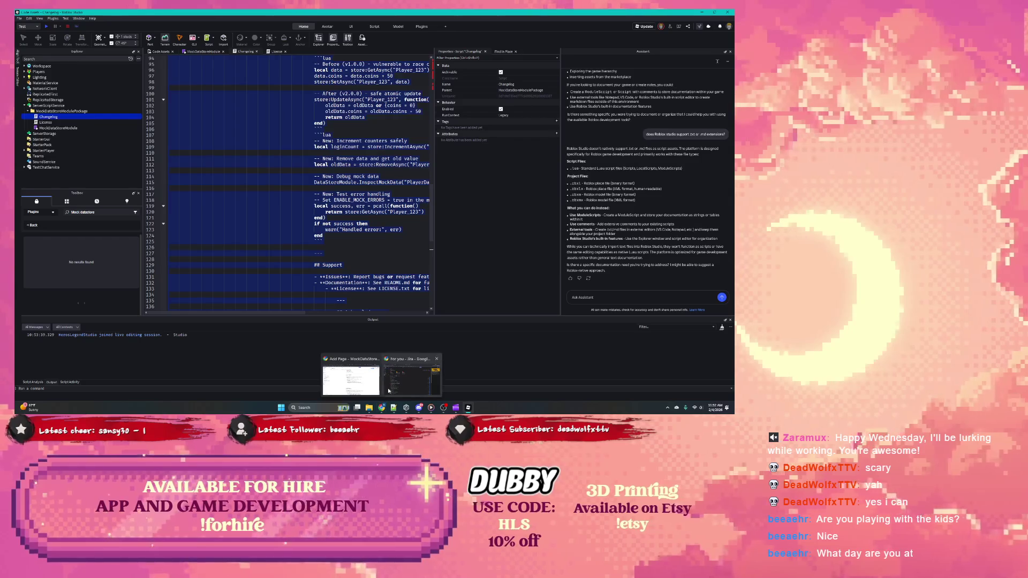
click(381, 375)
mouse_move(362, 268)
mouse_down()
mouse_move(321, 155)
mouse_move(316, 169)
mouse_up()
scroll(311, 134, up, 3)
drag(311, 133, 314, 144)
Delete the pasted changelog, then restore it with undo.
key(BackSpace)
key(BackSpace)
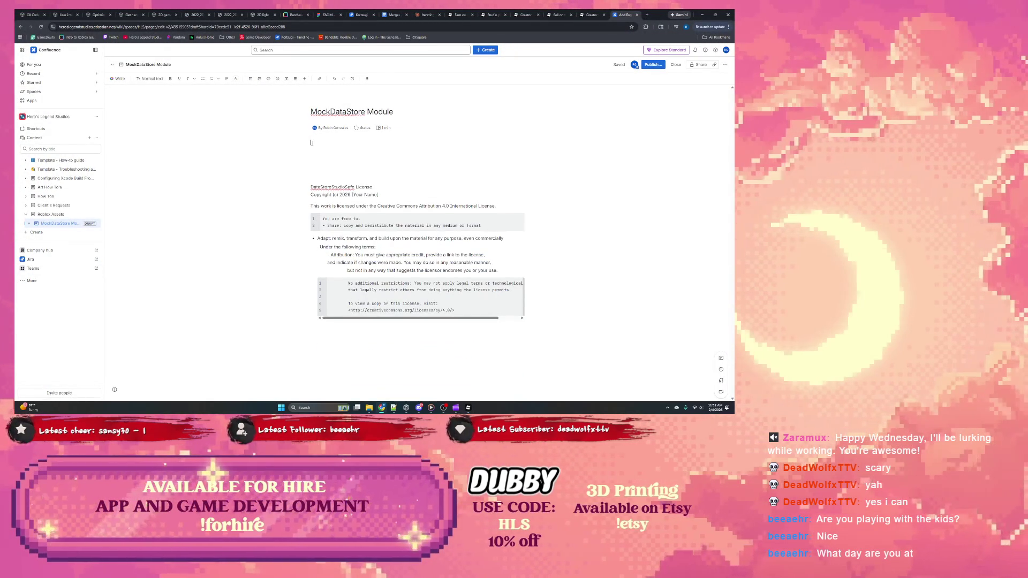
key(ctrl+z)
scroll(332, 215, down, 2)
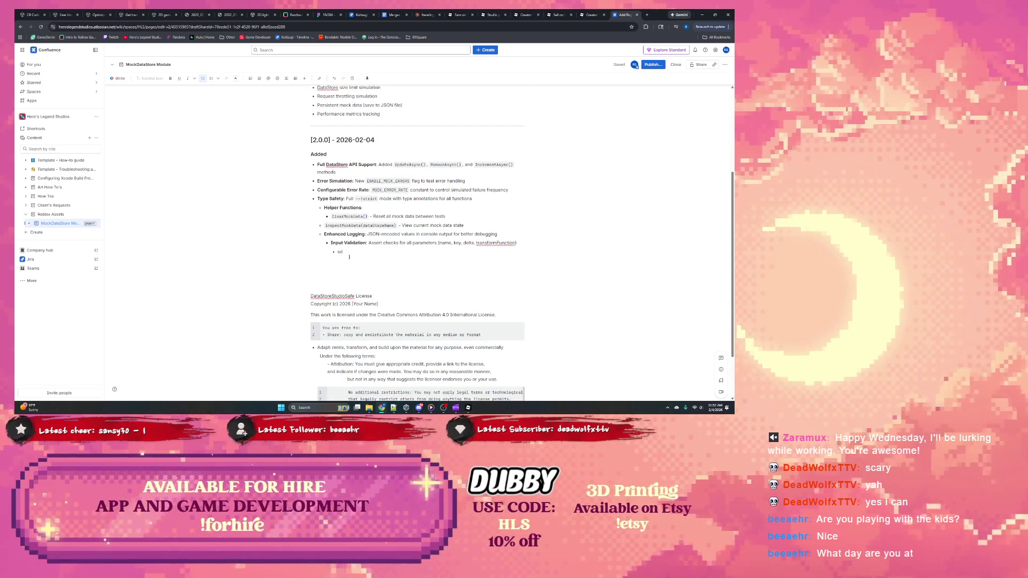
scroll(350, 256, up, 3)
scroll(356, 255, down, 4)
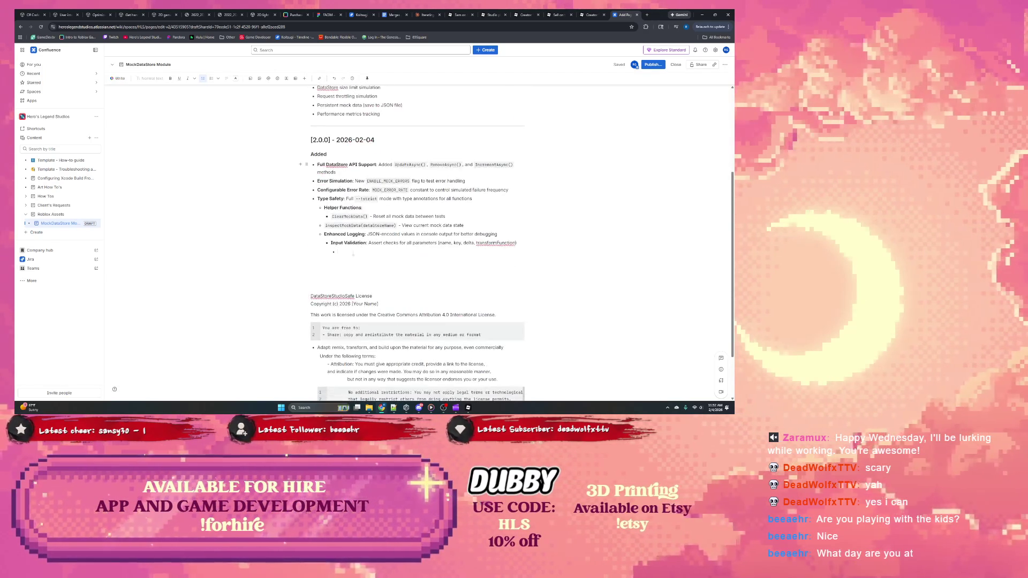
scroll(358, 255, down, 2)
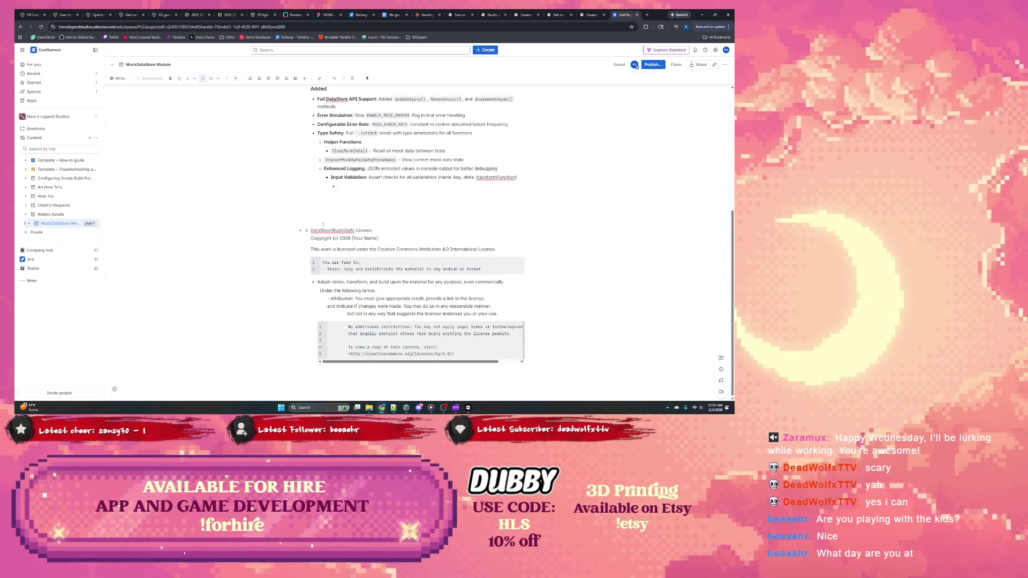
Delete the license text so only the changelog remains, then return to Roblox Studio.
mouse_move(319, 223)
mouse_down()
mouse_move(407, 253)
mouse_move(527, 340)
mouse_up()
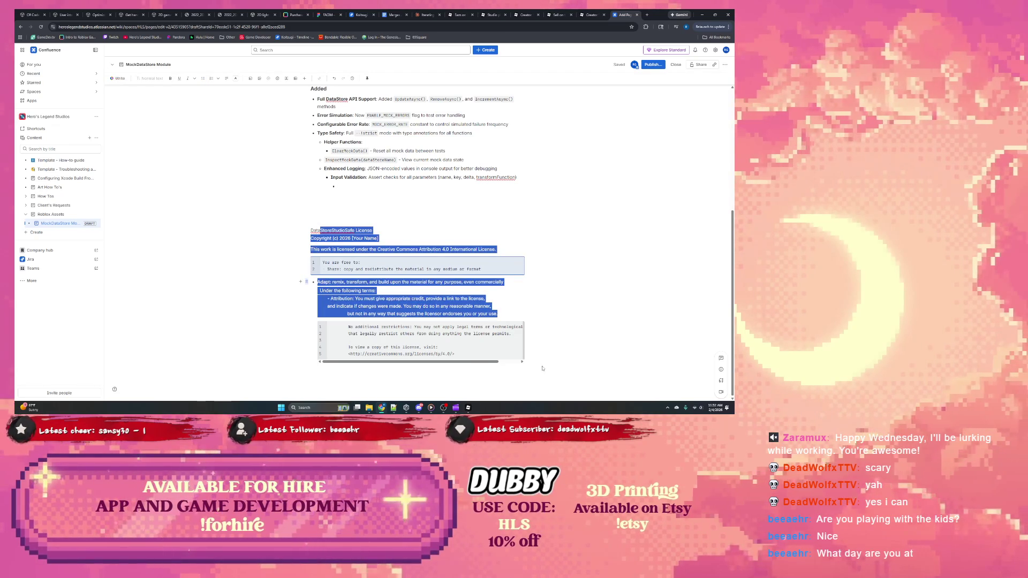
key(BackSpace)
drag(449, 359, 314, 325)
scroll(375, 312, up, 3)
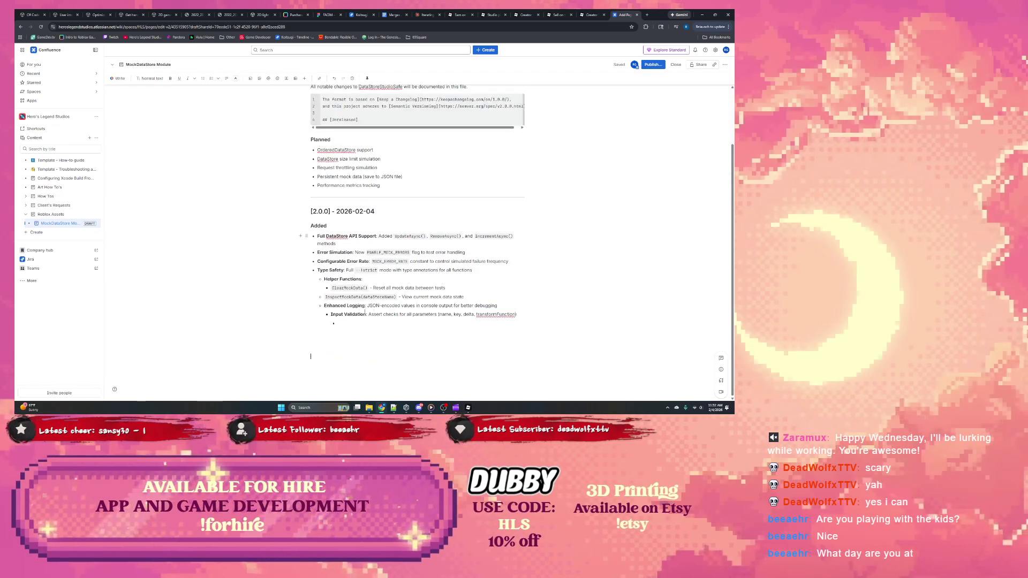
scroll(375, 312, down, 2)
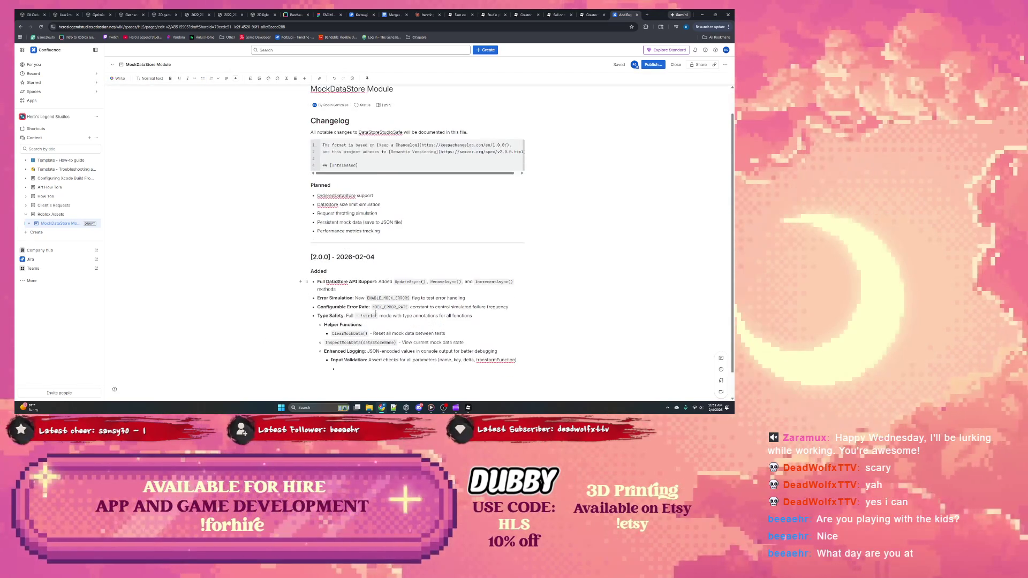
click(354, 357)
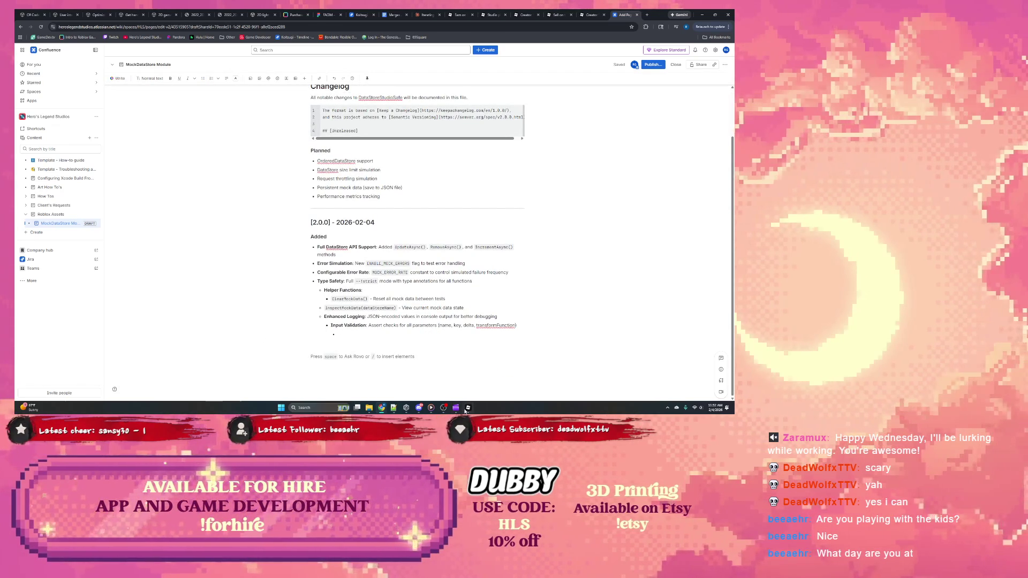
click(467, 408)
scroll(306, 215, up, 19)
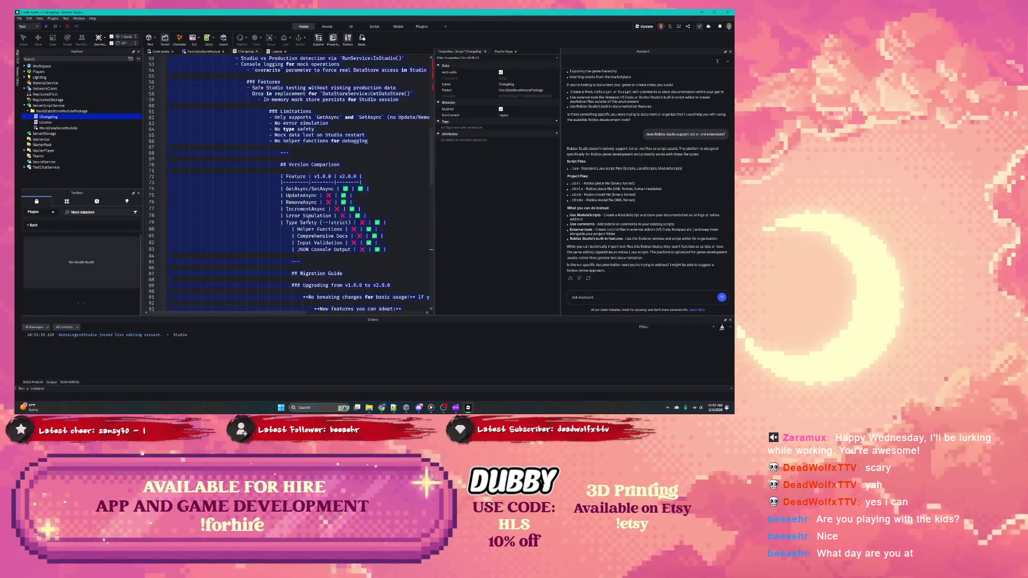
Inspect the end of the Changelog script, selecting its last lines around line 36.
scroll(247, 224, up, 10)
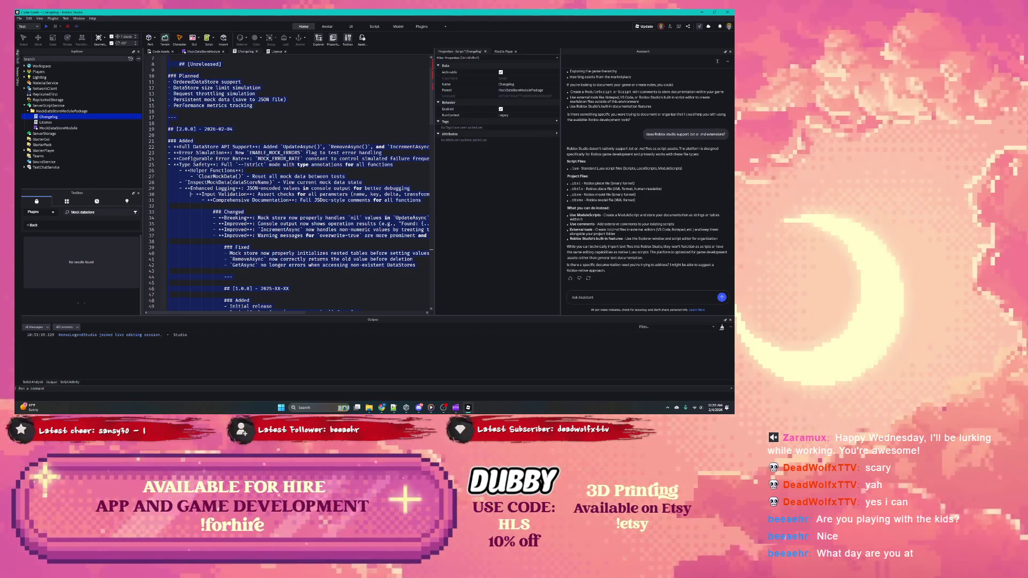
key(ctrl+End)
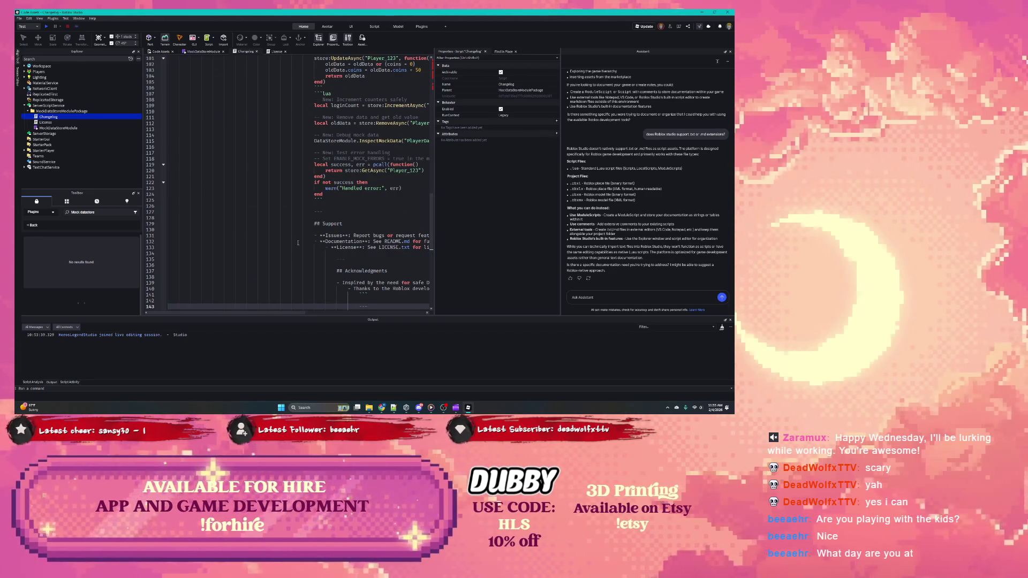
key(Page_Up)
key(Page_Up)
key(Page_Up)
click(223, 218)
drag(171, 197, 234, 277)
scroll(311, 271, down, 7)
scroll(311, 271, down, 20)
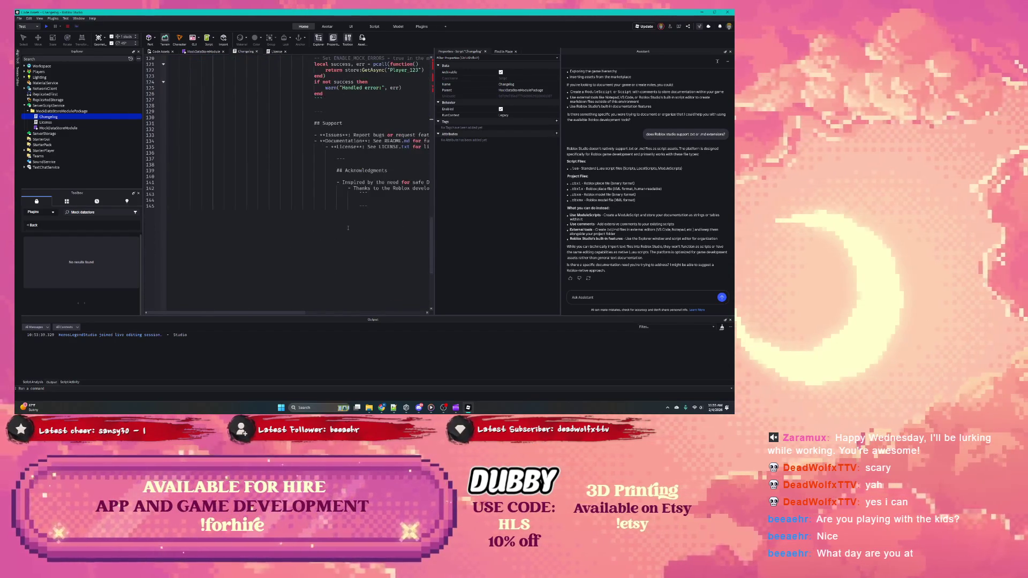
shift+click(379, 205)
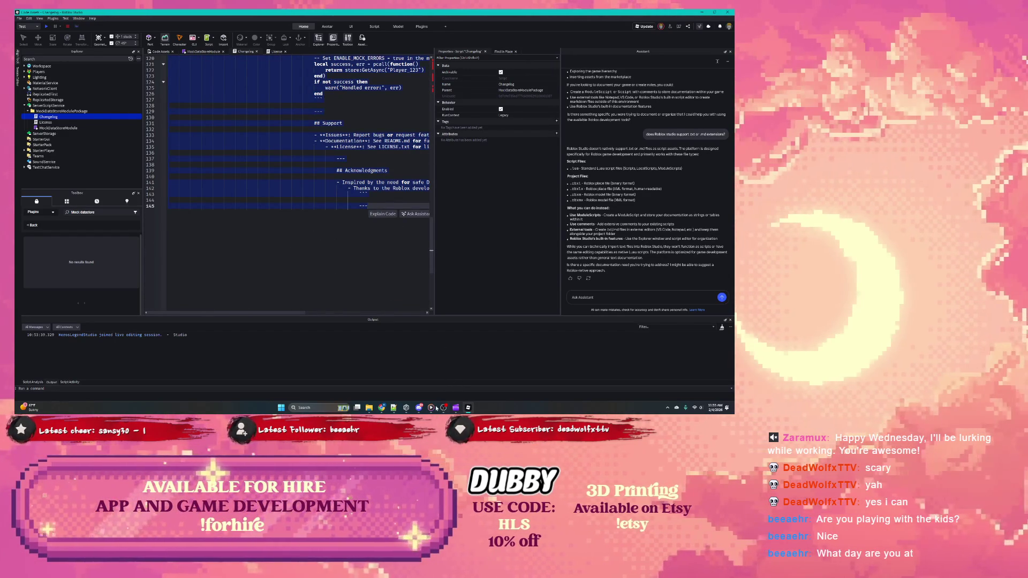
Bring Chrome forward and go to the Claude chat.
mouse_move(384, 406)
click(350, 380)
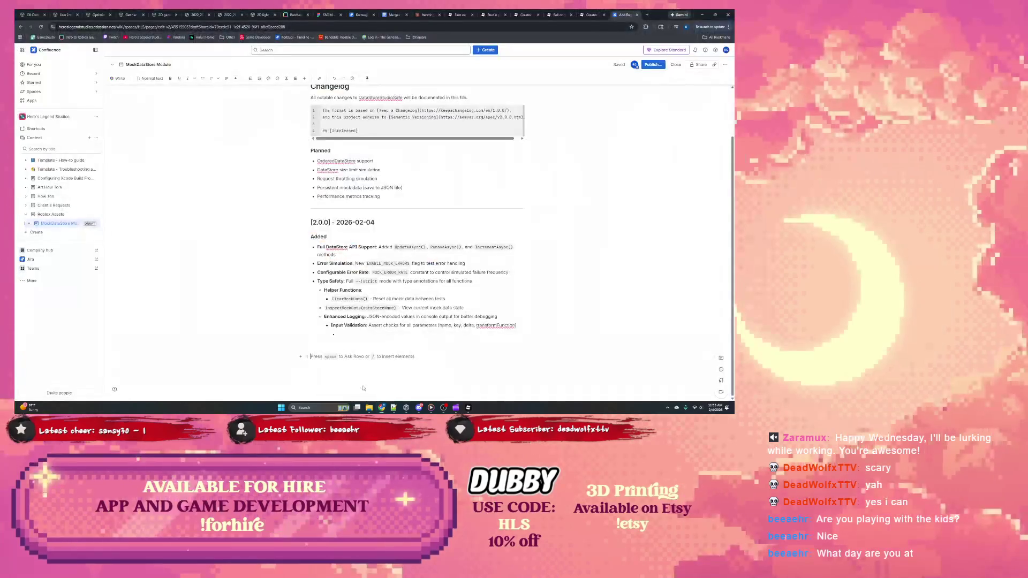
click(428, 14)
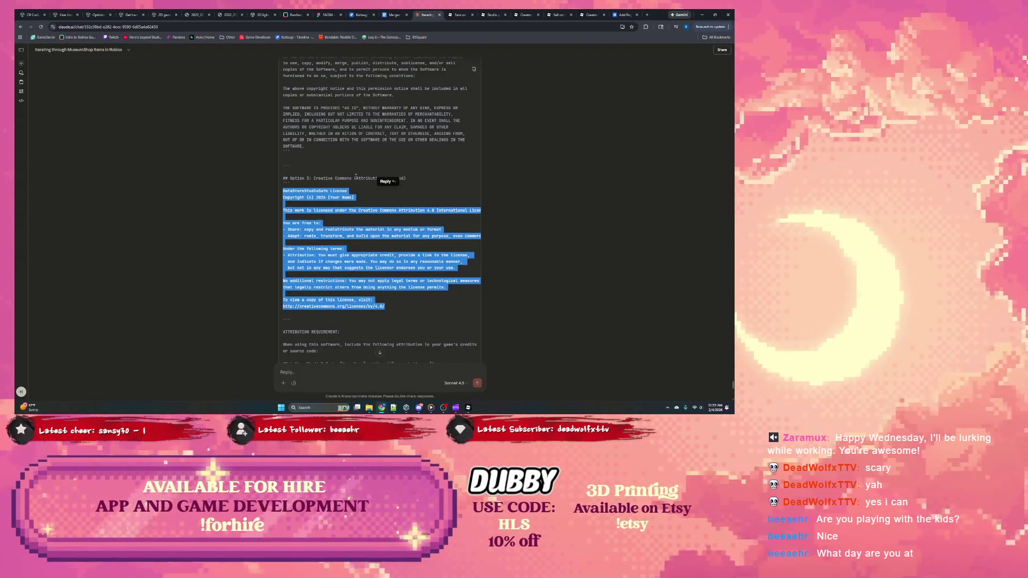
Select the CHANGELOG.md text through Acknowledgments in Claude, then return to the Confluence editor.
scroll(355, 175, down, 5)
scroll(355, 173, up, 10)
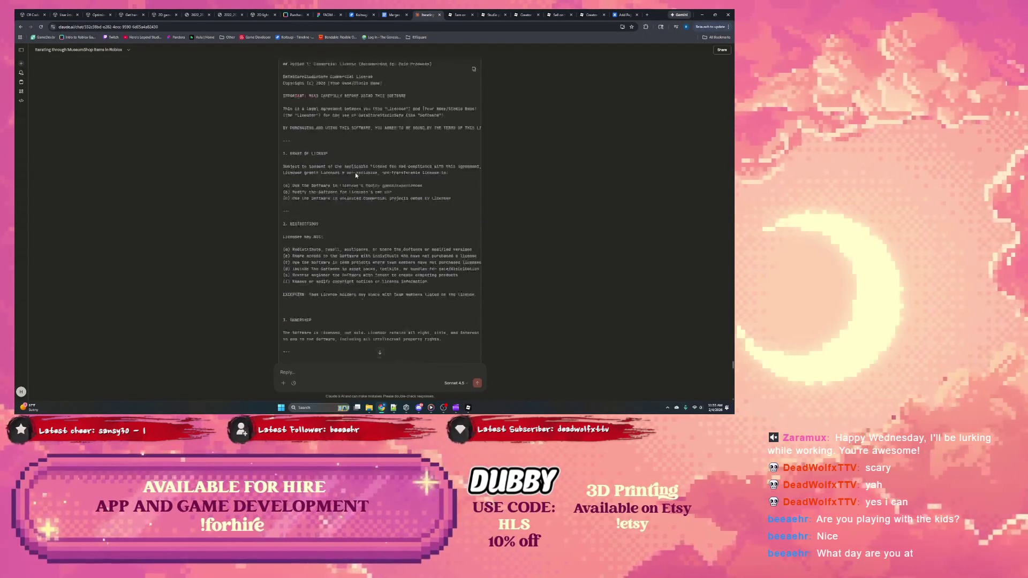
scroll(355, 173, up, 15)
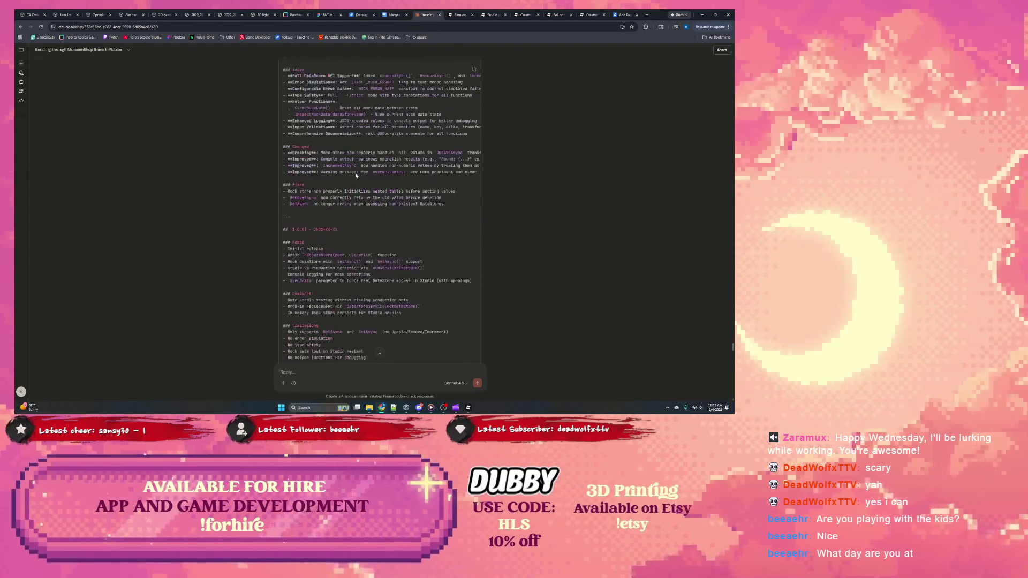
scroll(355, 172, up, 1)
drag(284, 155, 326, 204)
scroll(325, 203, down, 3)
scroll(325, 203, down, 15)
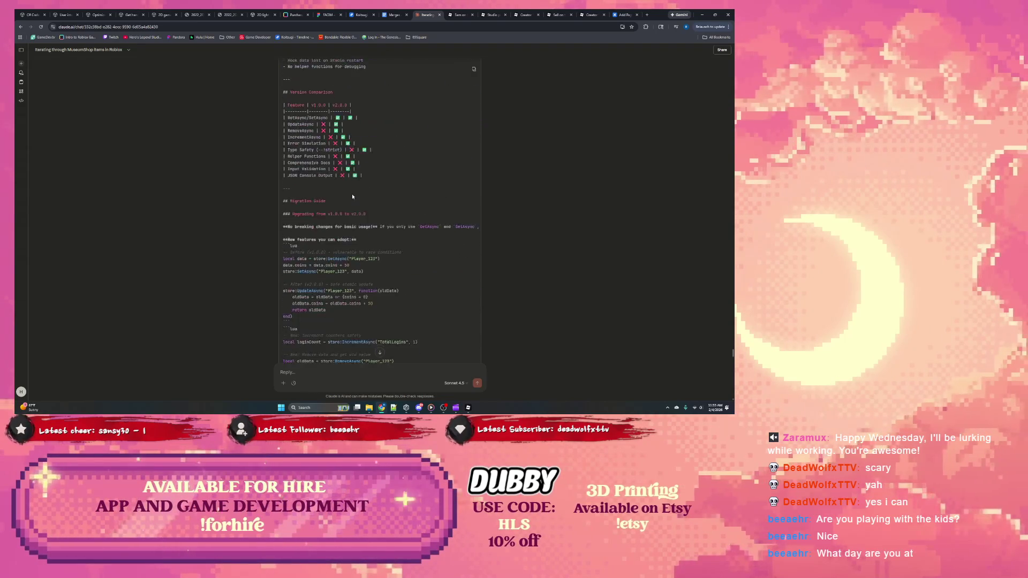
scroll(353, 195, down, 3)
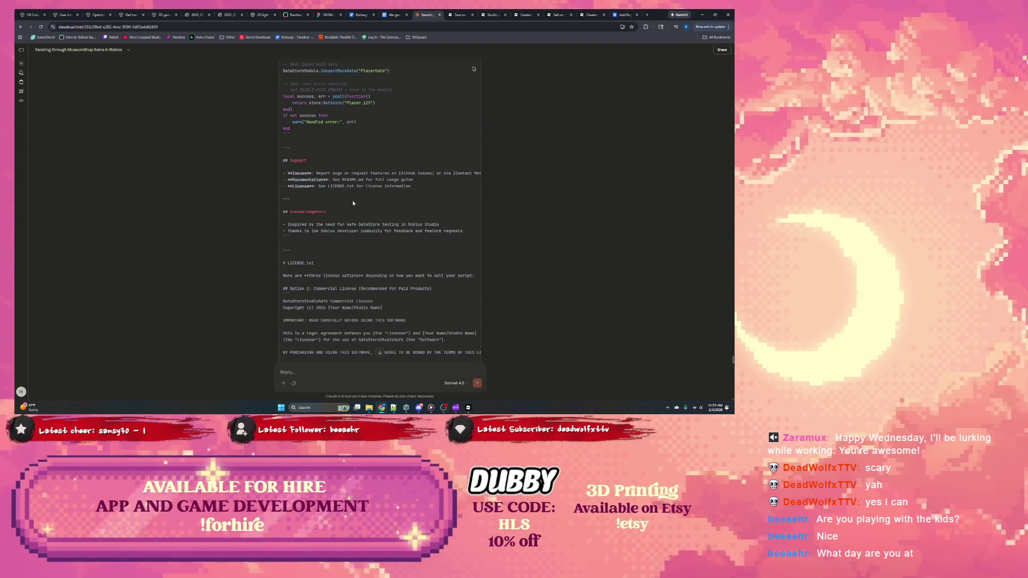
shift+click(311, 238)
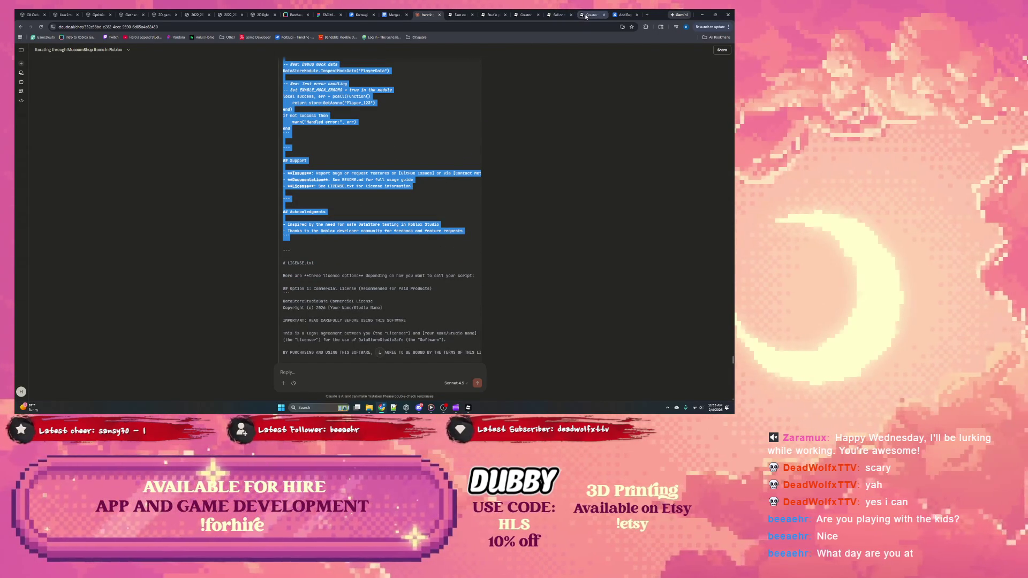
click(625, 15)
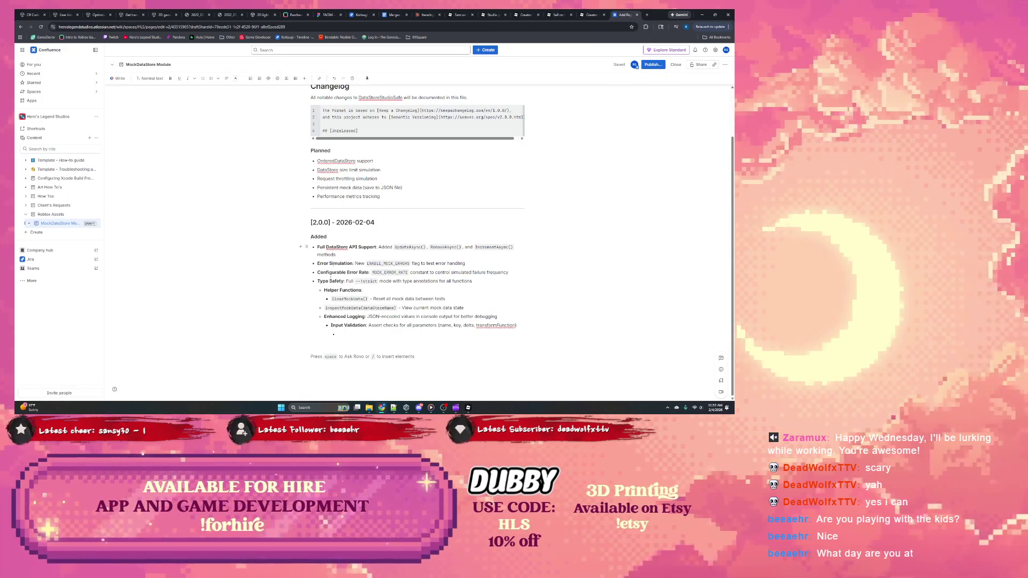
Replace the page's existing changelog with the raw changelog text from the chat.
drag(356, 336, 311, 143)
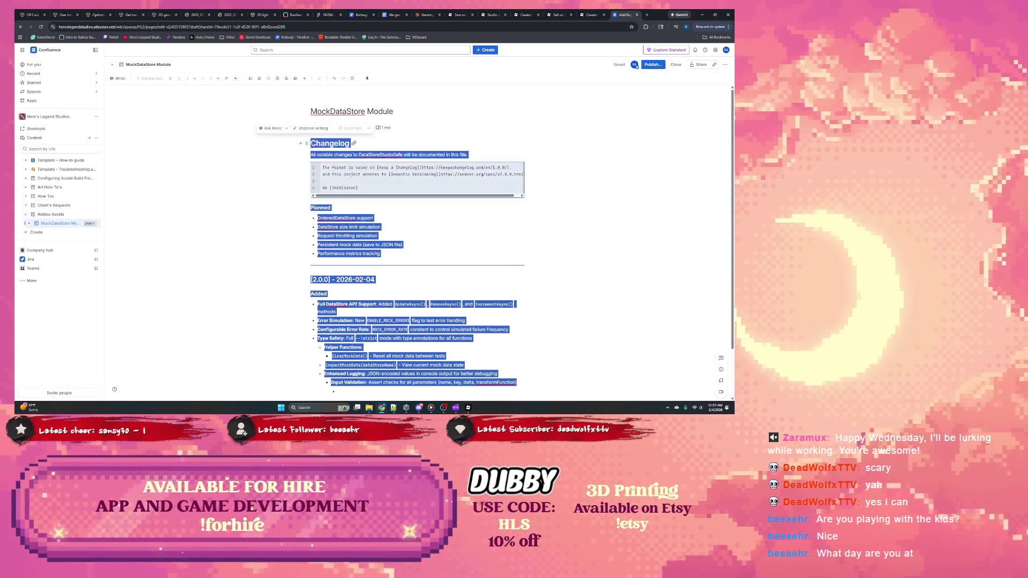
key(BackSpace)
key(ctrl+v)
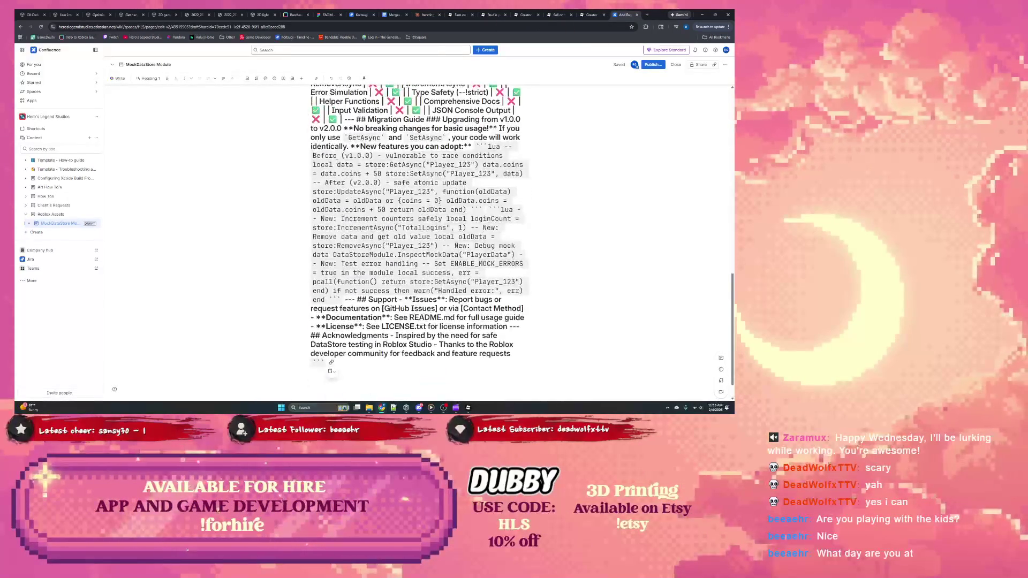
scroll(337, 164, up, 3)
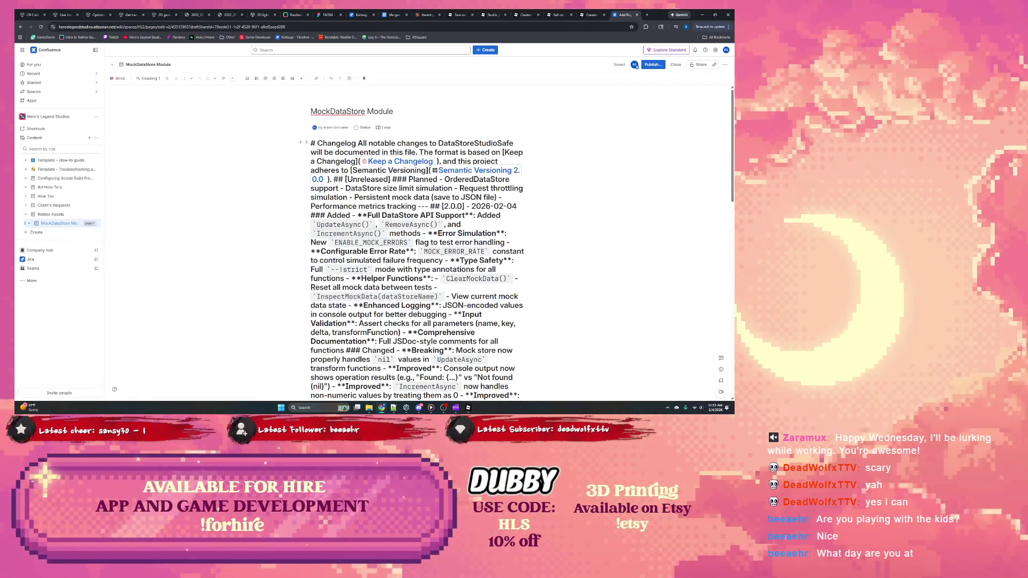
Try fixing the # Changelog heading and Keep a Changelog link, then view the Sell on Creator Store docs.
key(BackSpace)
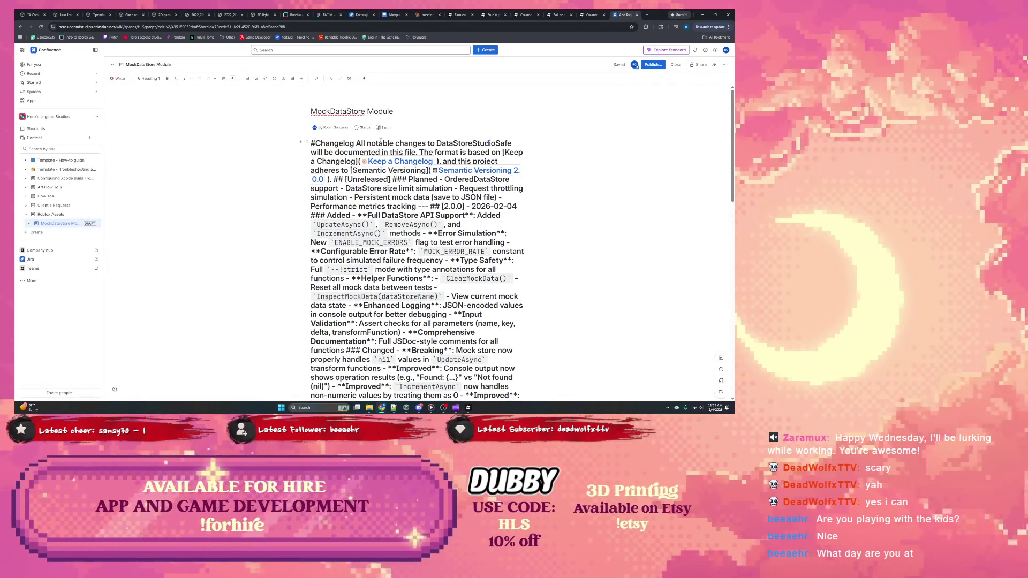
key(Return)
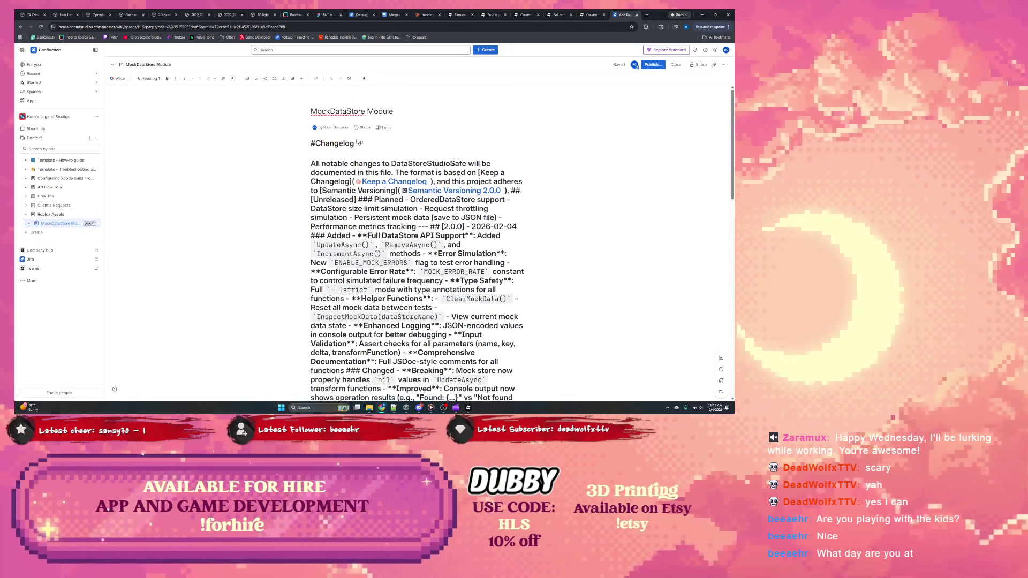
key(ctrl+z)
key(ctrl+z)
key(ctrl+Left)
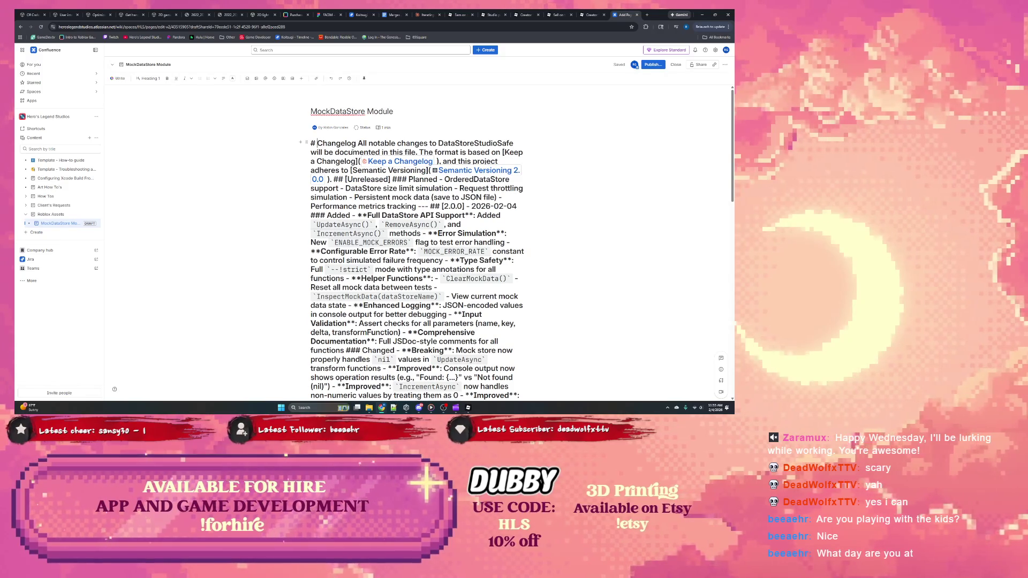
click(391, 163)
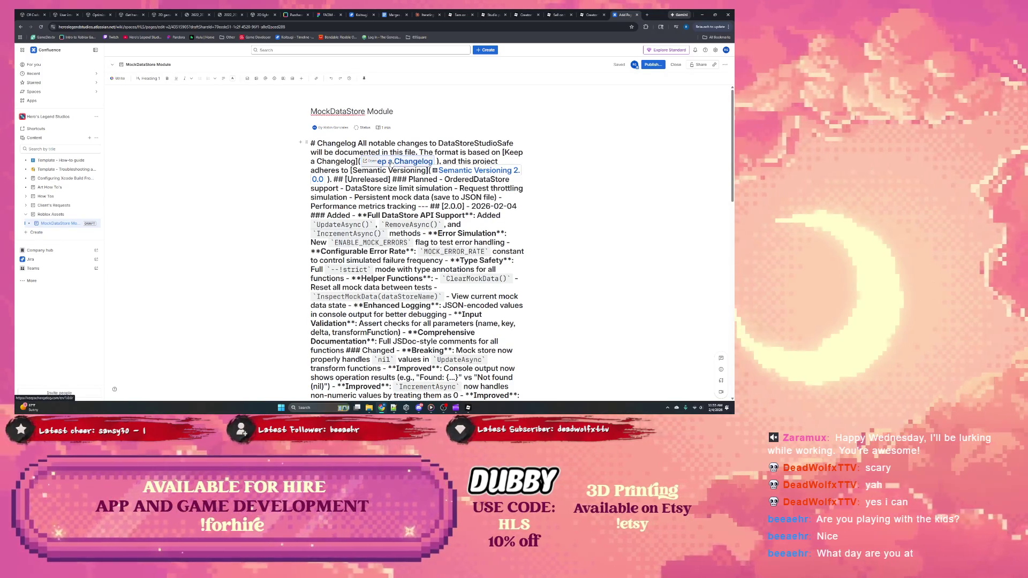
key(Escape)
key(ctrl+End)
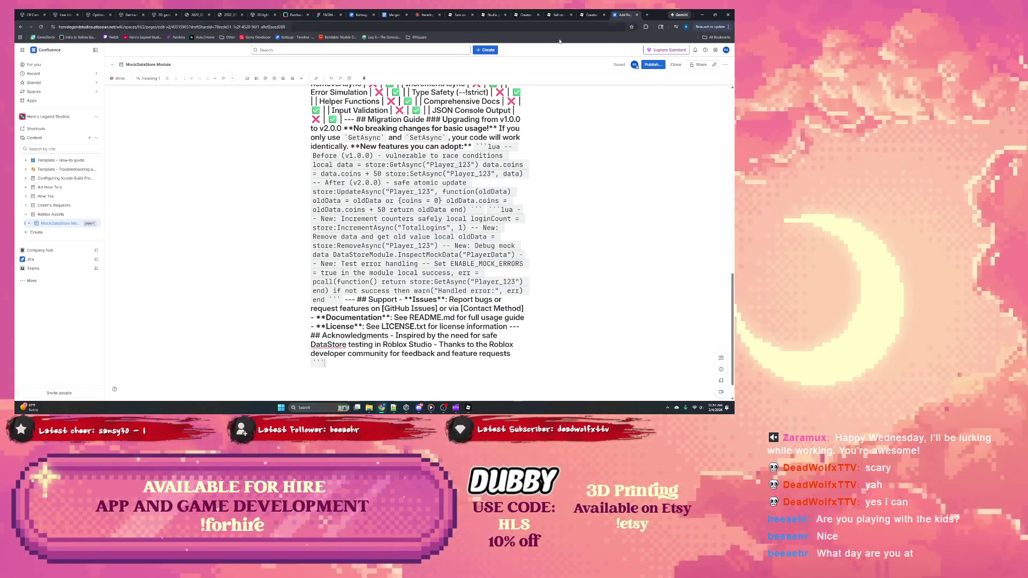
click(588, 15)
click(558, 15)
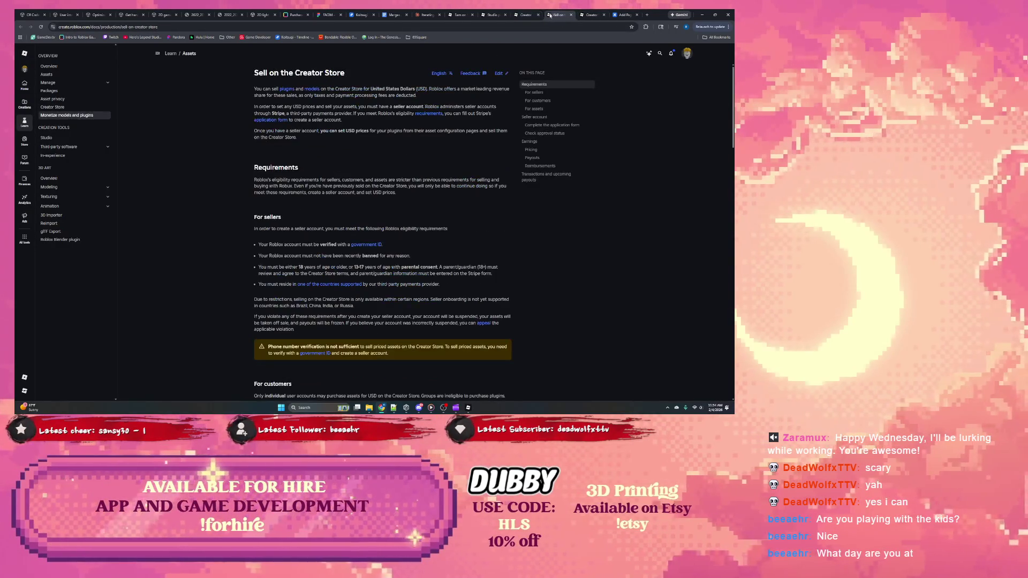
In the Claude chat, select the CHANGELOG.md block starting at # Changelog.
click(426, 15)
scroll(449, 256, up, 1)
click(449, 256)
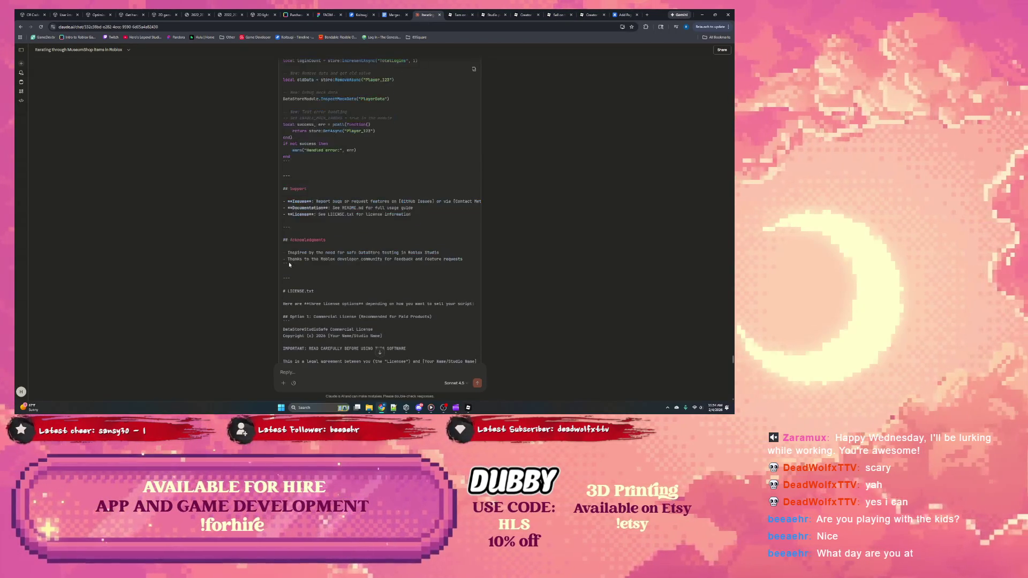
drag(456, 256, 284, 202)
scroll(303, 197, up, 15)
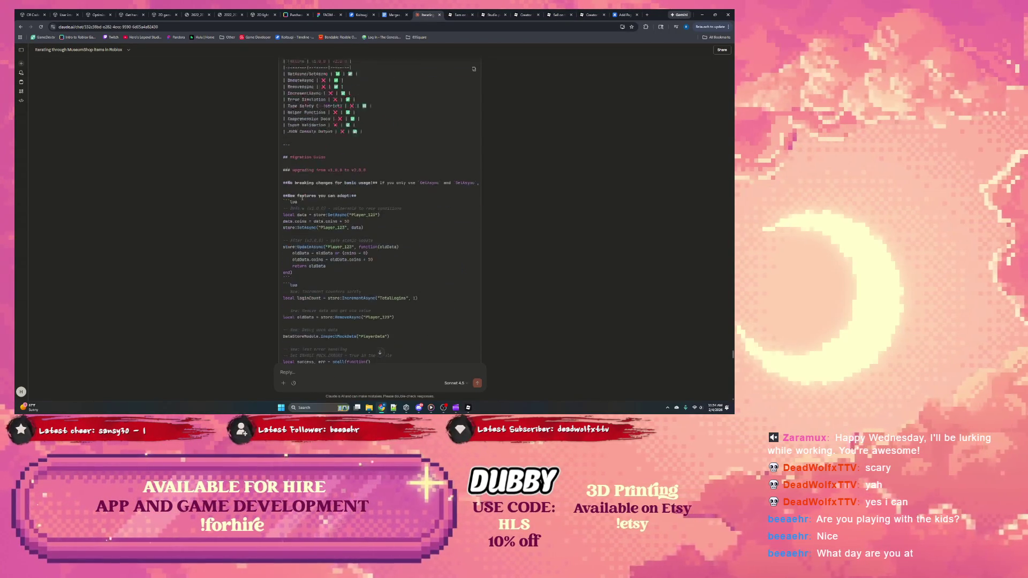
scroll(303, 197, up, 4)
scroll(299, 238, down, 3)
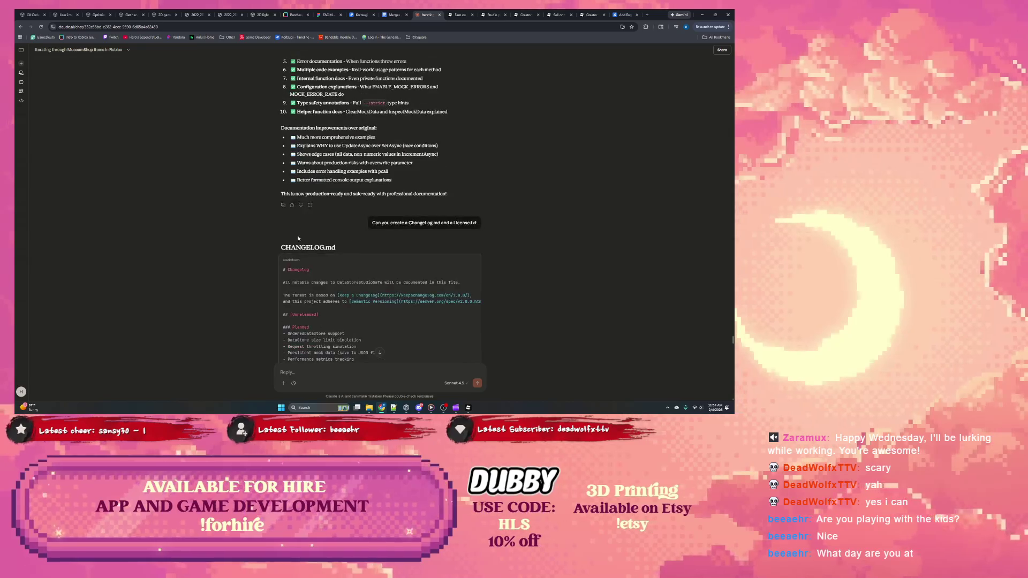
drag(284, 270, 356, 360)
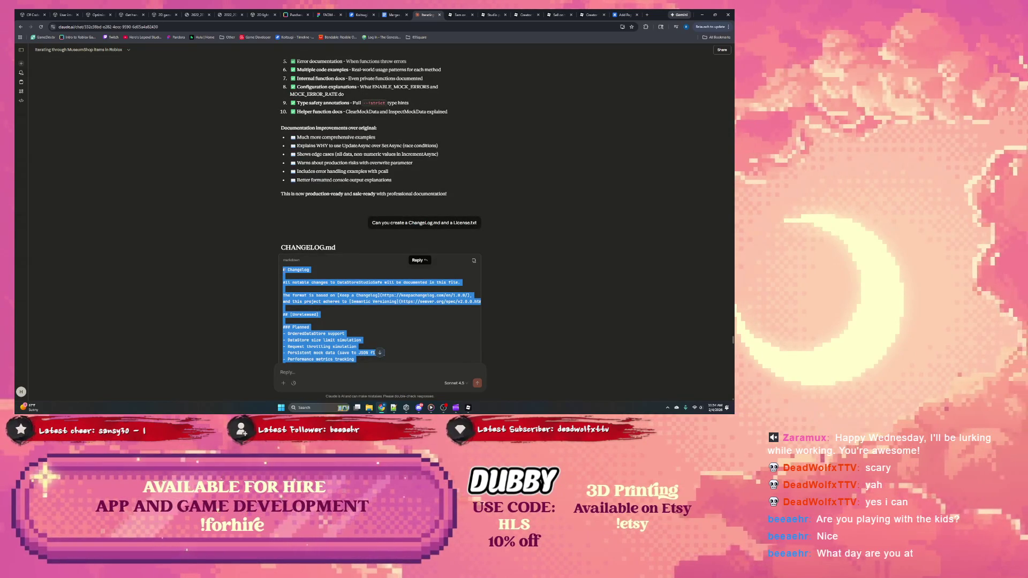
Clear the Confluence page and paste the changelog in as plain text.
click(623, 15)
key(ctrl+a)
key(BackSpace)
key(ctrl+v)
scroll(418, 241, up, 3)
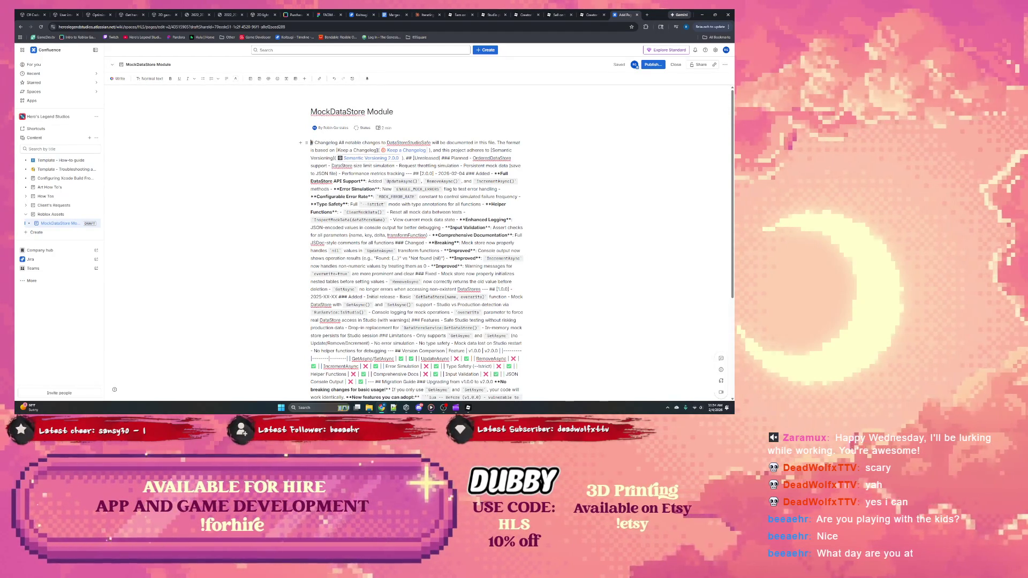
Wrap the pasted changelog in a ``` code block set to Markdown with line wrapping on.
text(```)
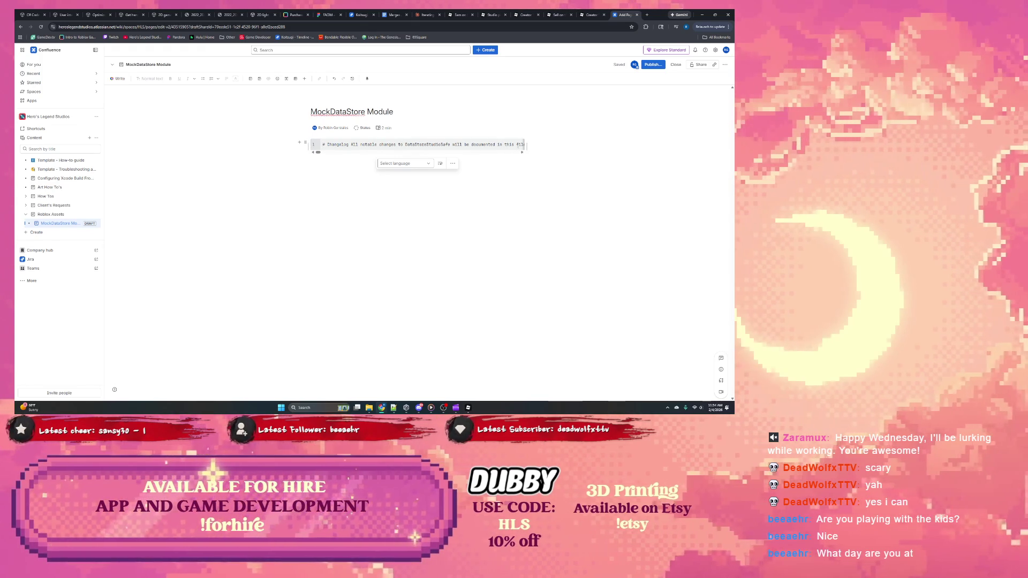
click(426, 164)
text(markdown)
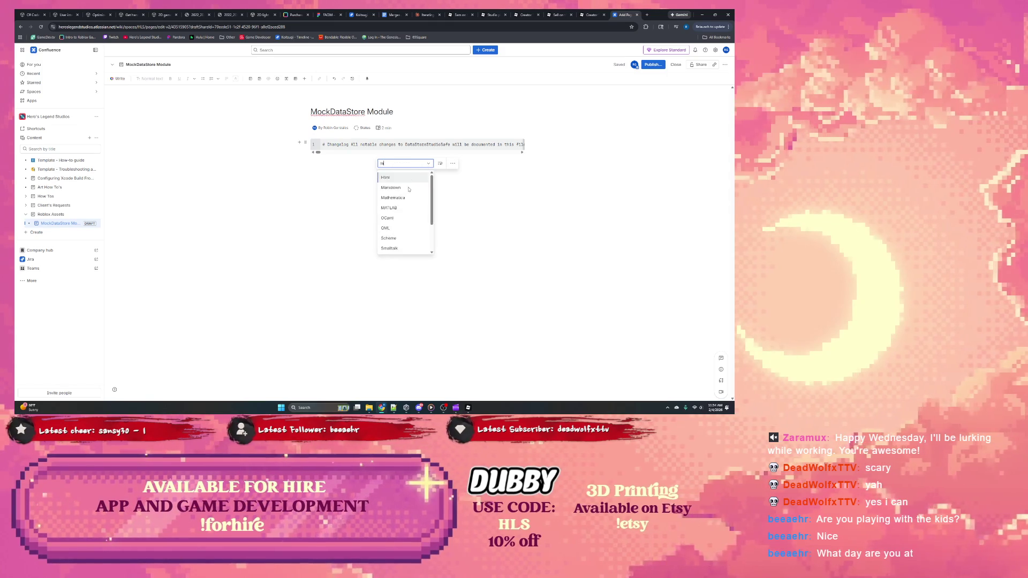
key(Return)
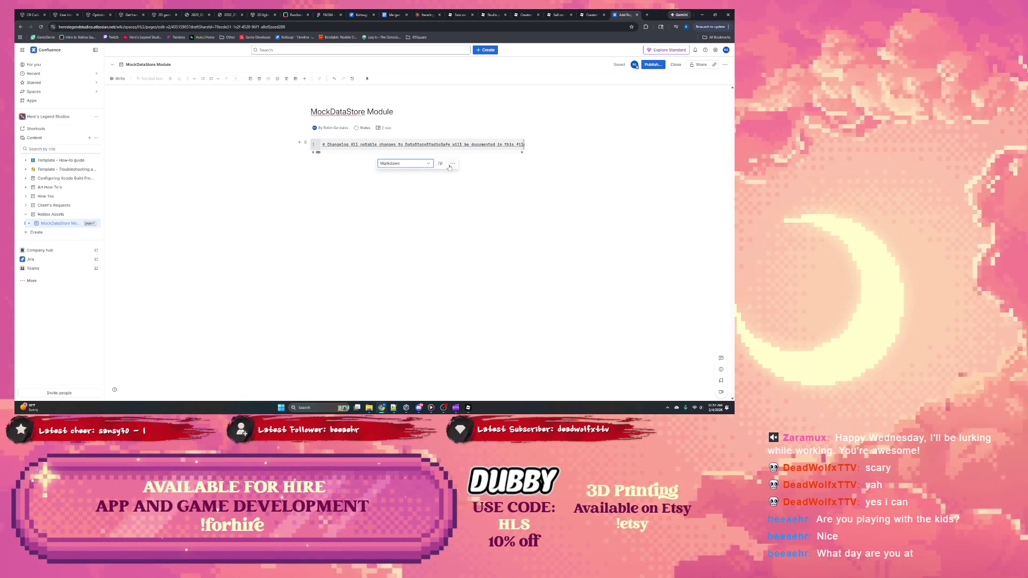
click(439, 163)
scroll(418, 241, down, 3)
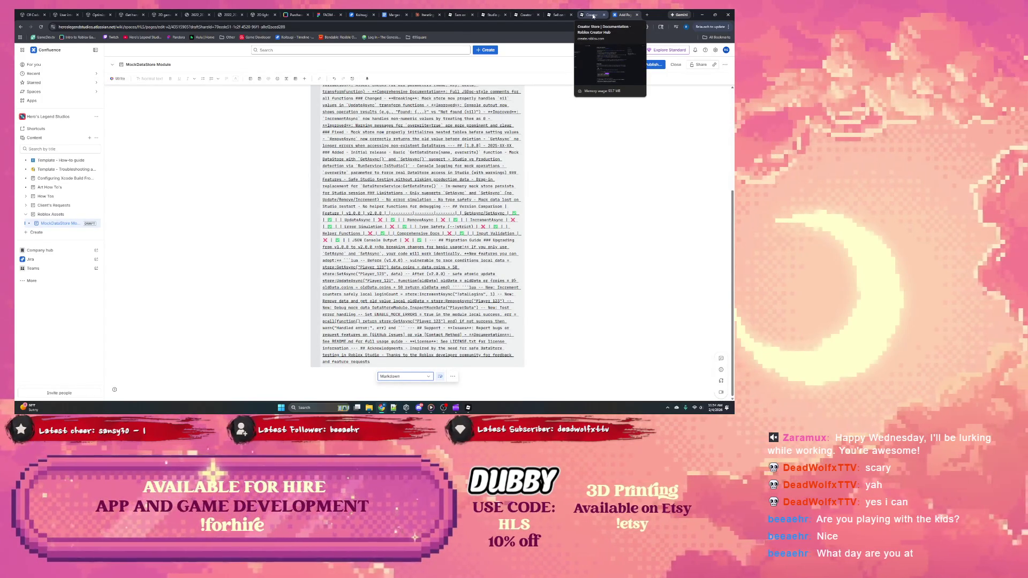
click(429, 16)
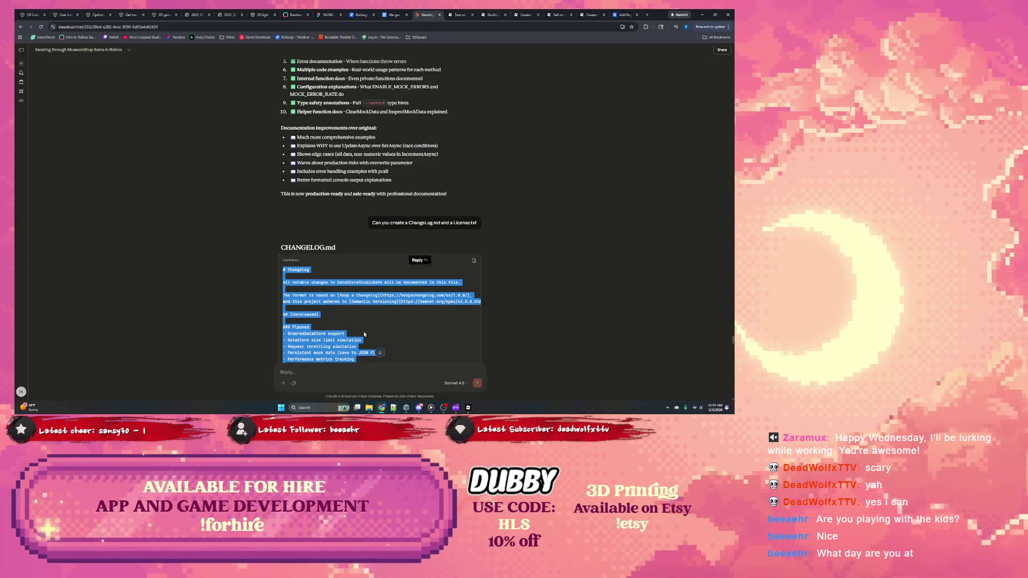
Select and copy Claude's CHANGELOG text from its heading through the Acknowledgments section.
scroll(365, 334, down, 3)
click(337, 280)
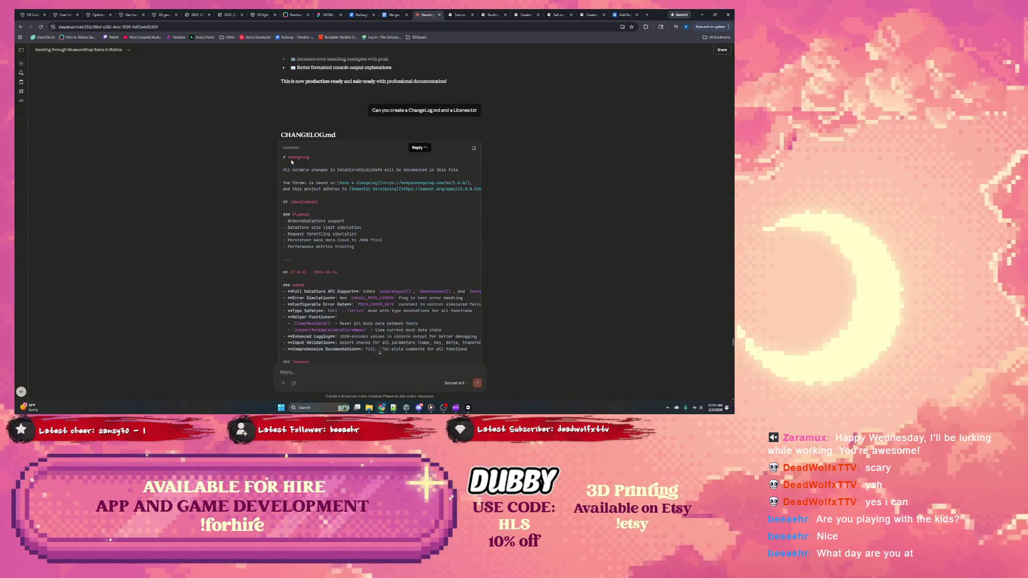
drag(281, 158, 354, 244)
scroll(363, 269, down, 10)
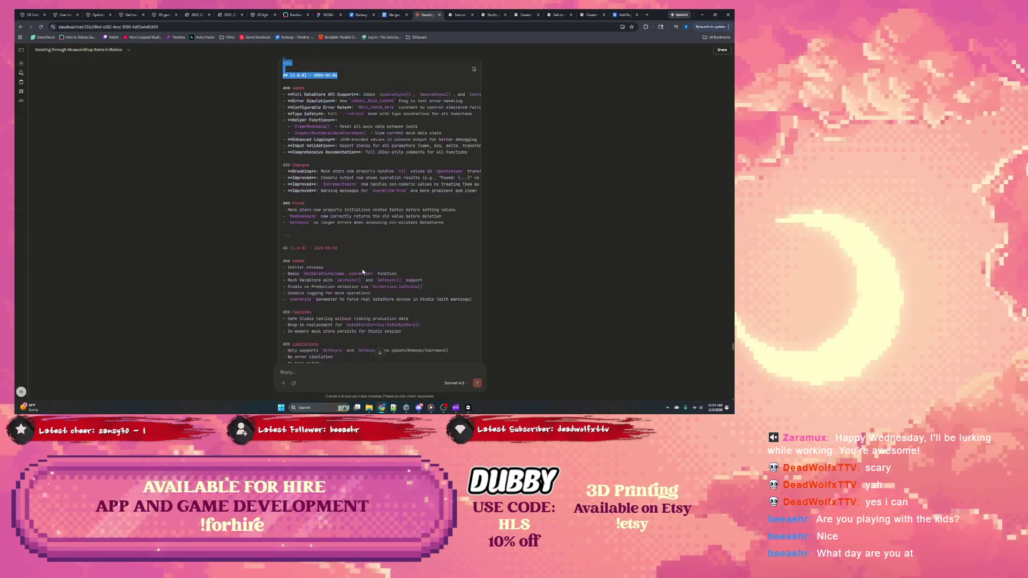
scroll(363, 270, down, 7)
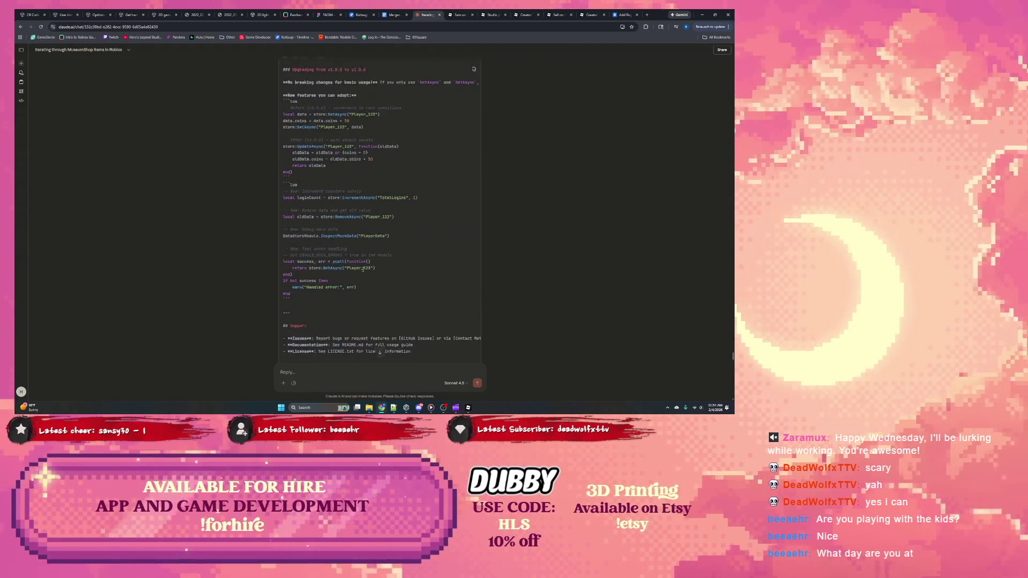
shift+click(318, 265)
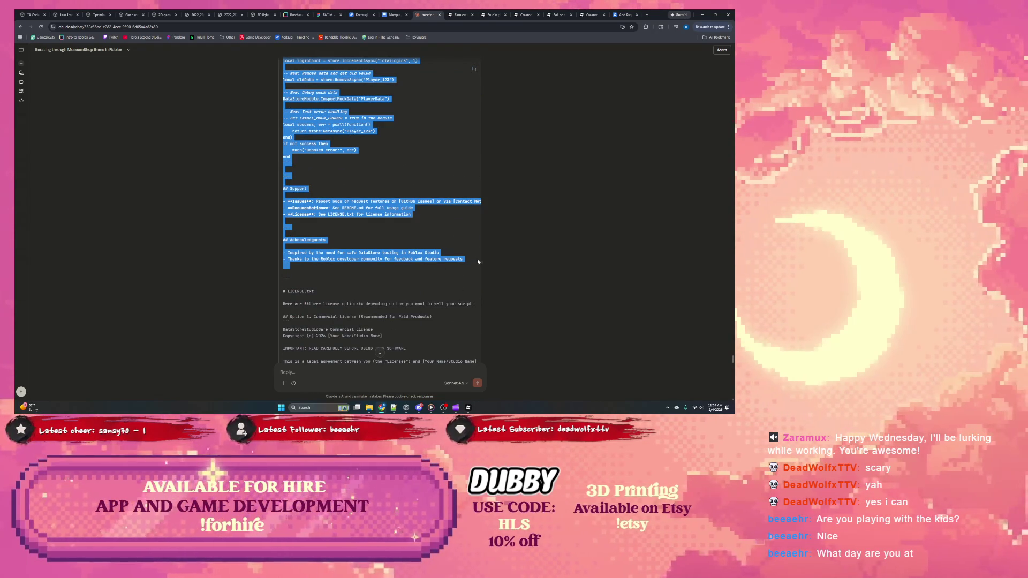
drag(478, 261, 472, 259)
Send Claude the pasted changelog with a request to put it into Confluence format.
click(362, 383)
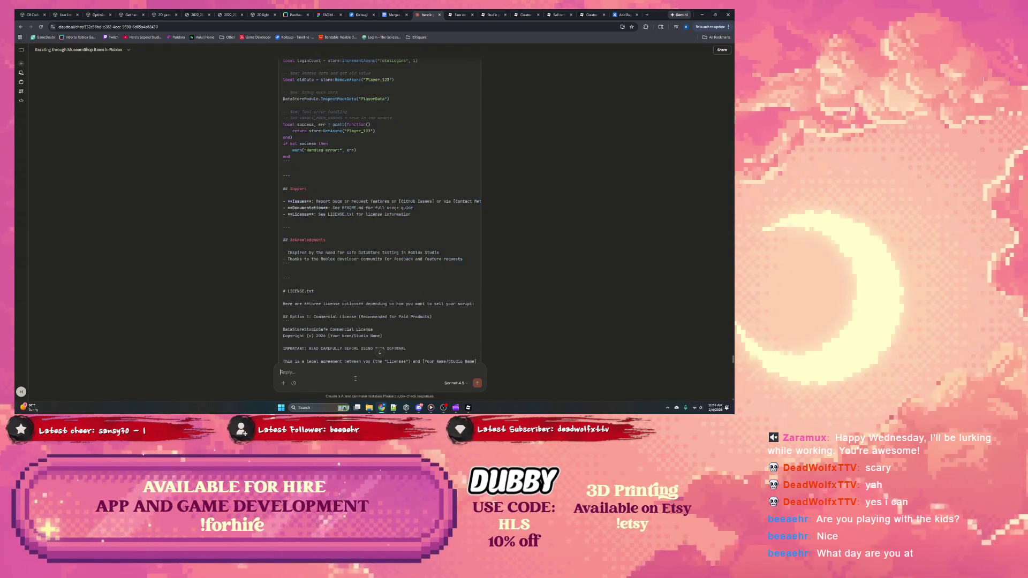
text(Can you form)
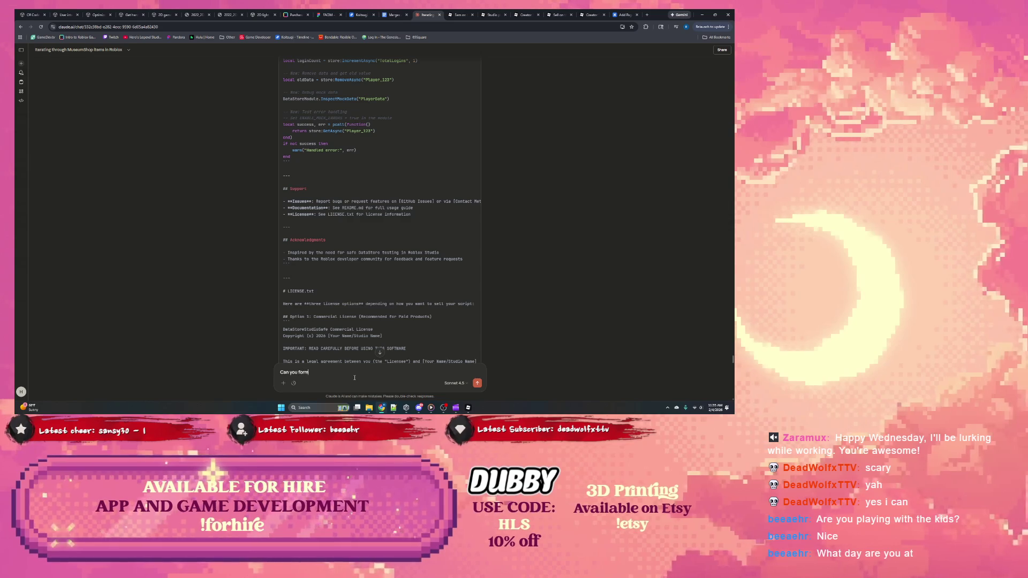
text(at this so I ca)
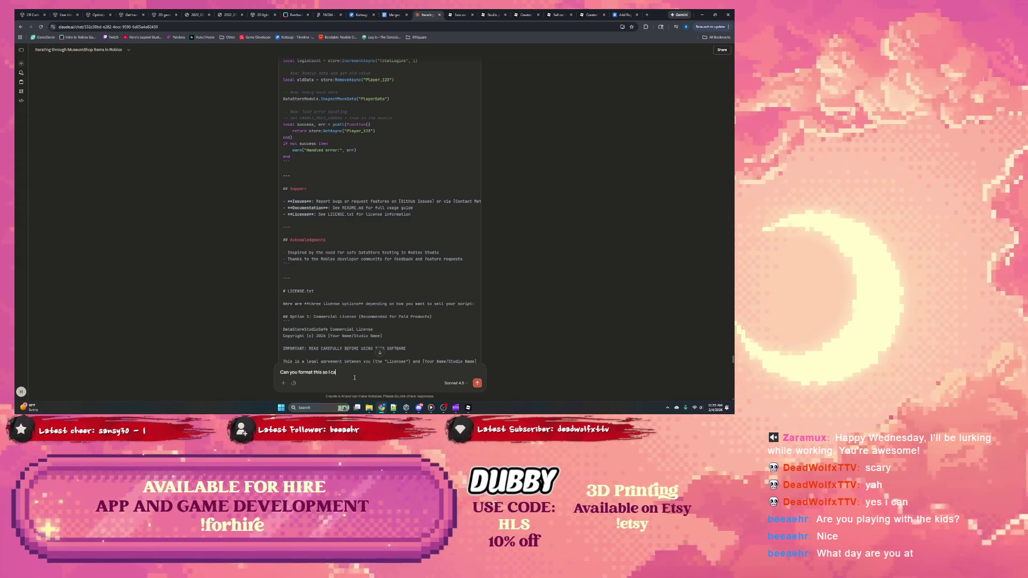
text(n put it in)
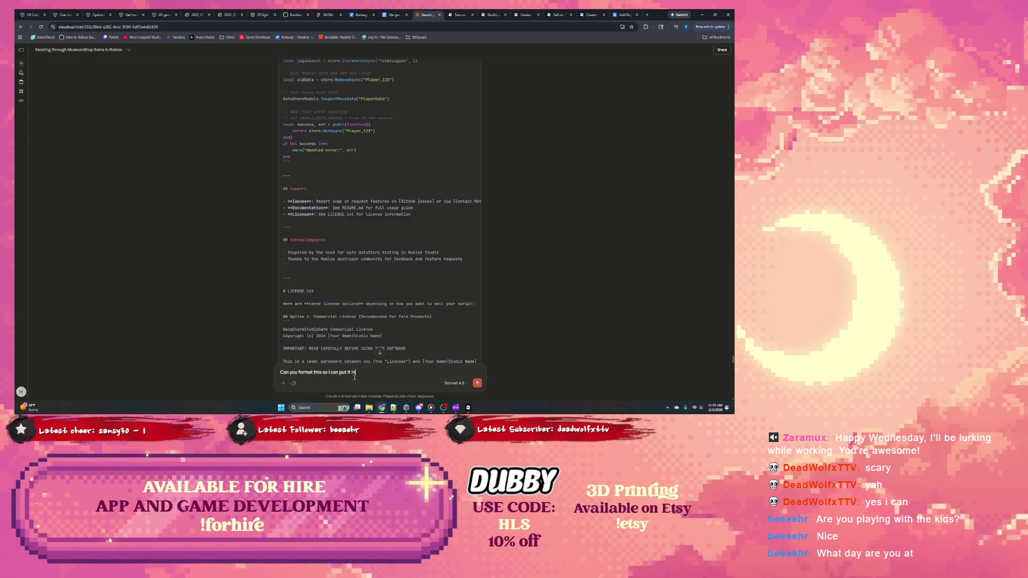
text( Confluence)
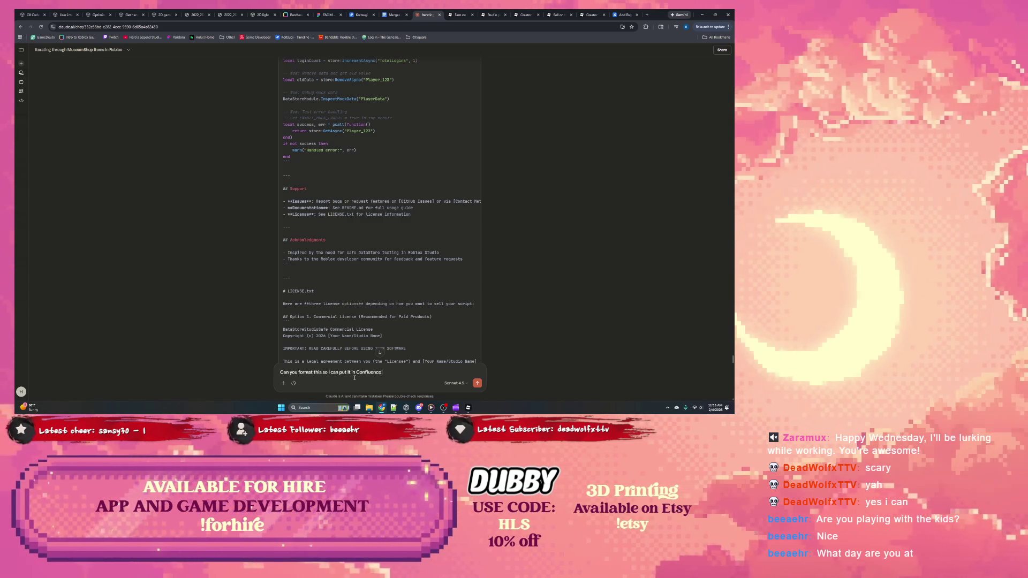
key(shift+Return)
key(shift+Return)
key(ctrl+v)
key(Return)
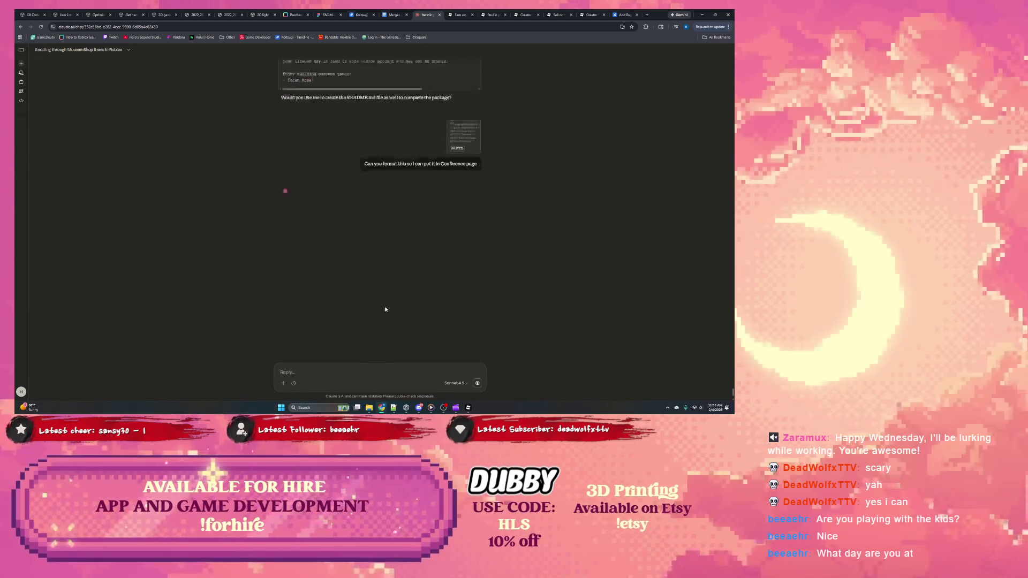
click(468, 409)
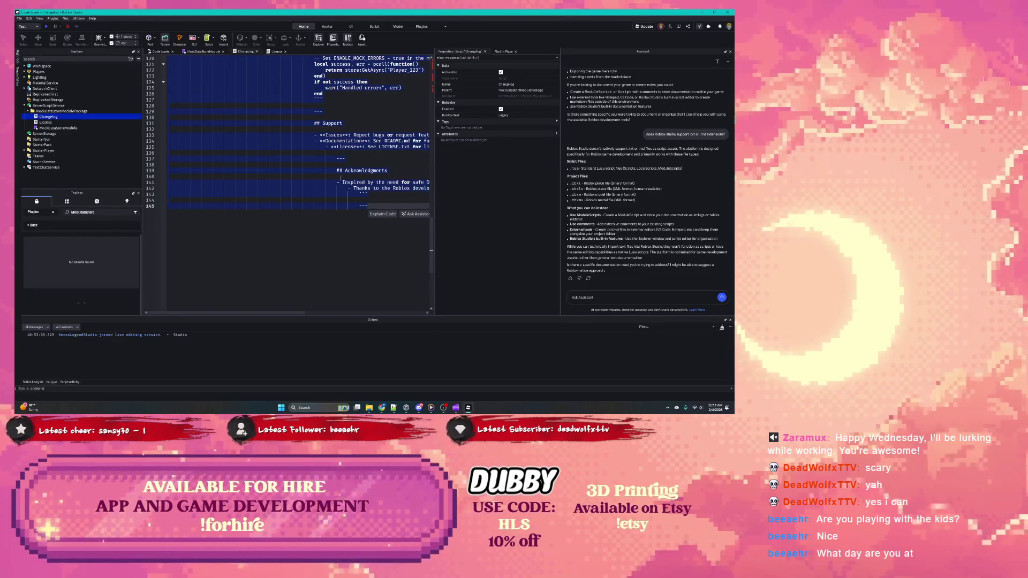
Delete the Changelog script and cut all the text out of the License script.
click(340, 159)
right_click(49, 116)
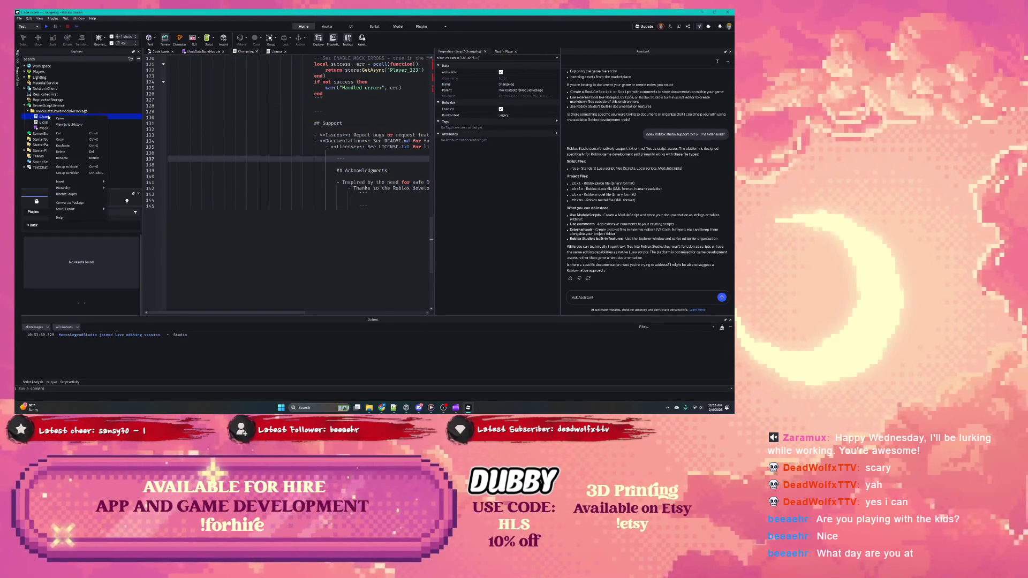
click(61, 152)
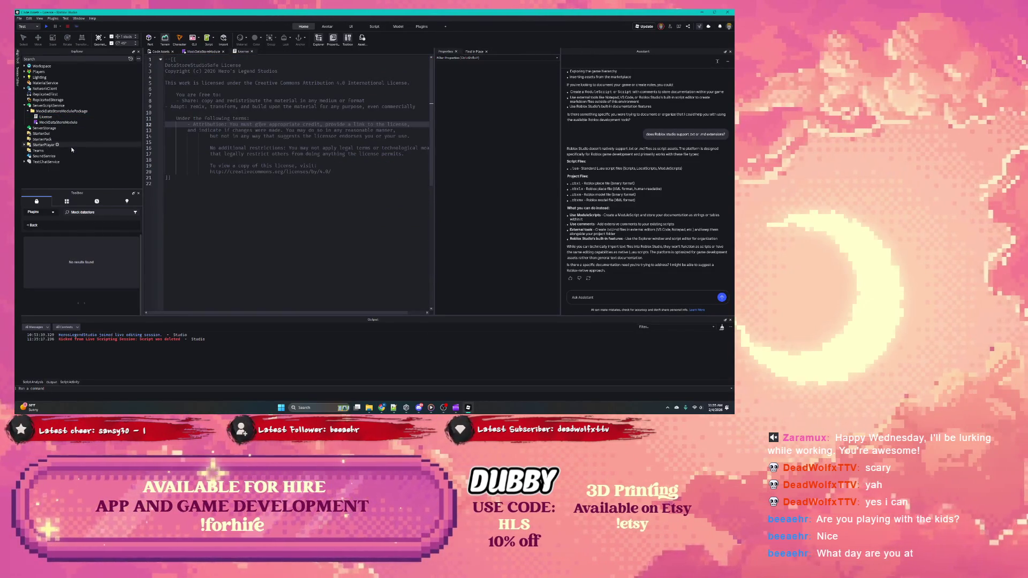
click(45, 117)
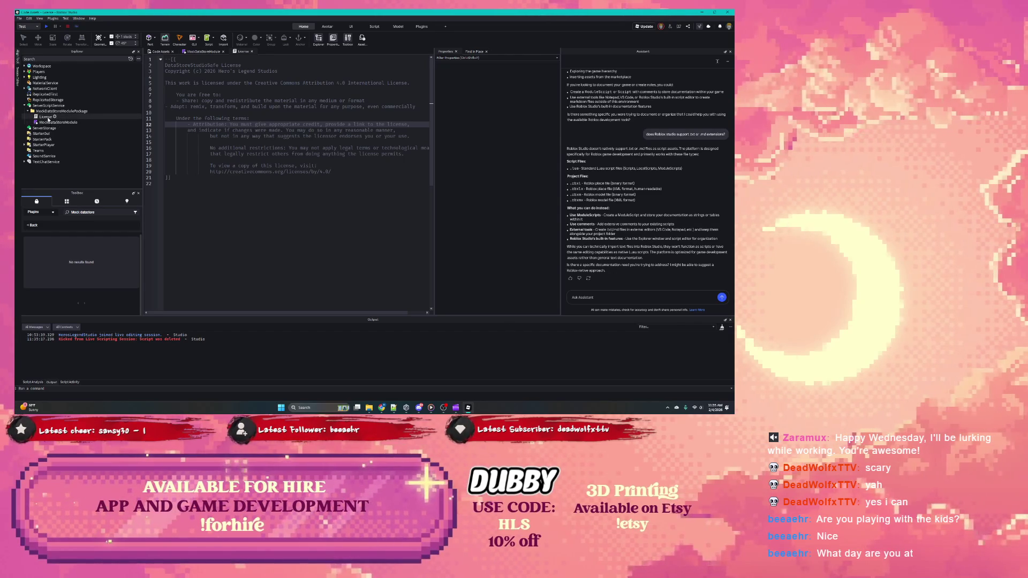
click(188, 167)
key(ctrl+a)
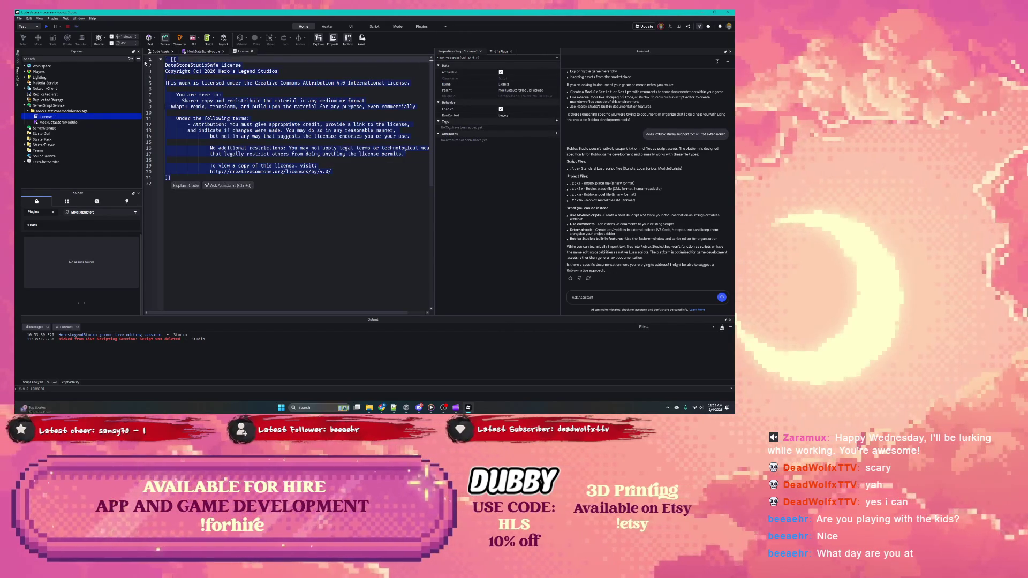
key(Delete)
Paste the license text onto new lines at the very top of MockDataStoreModule.
double_click(60, 123)
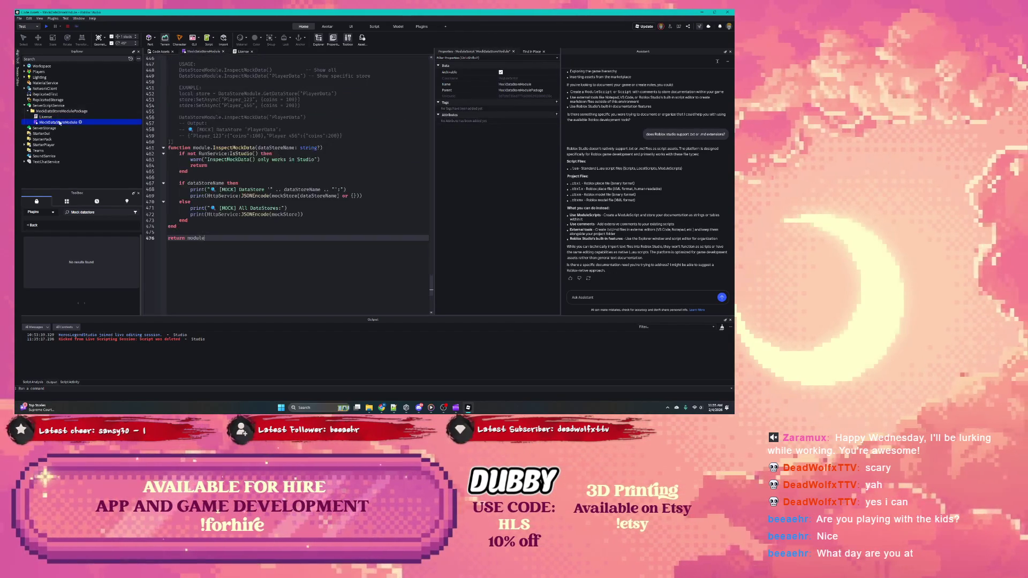
scroll(194, 95, up, 8)
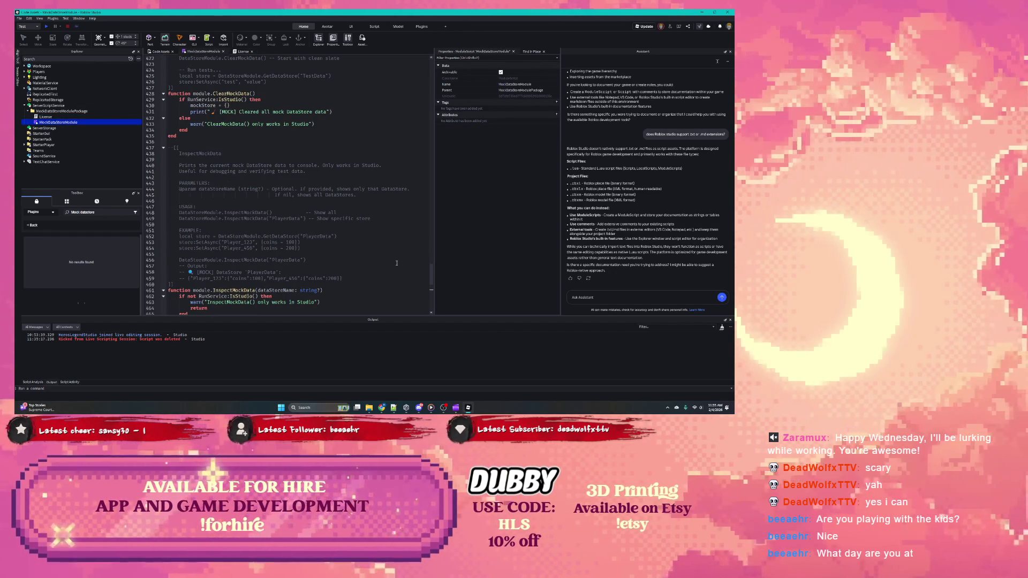
drag(428, 278, 423, 62)
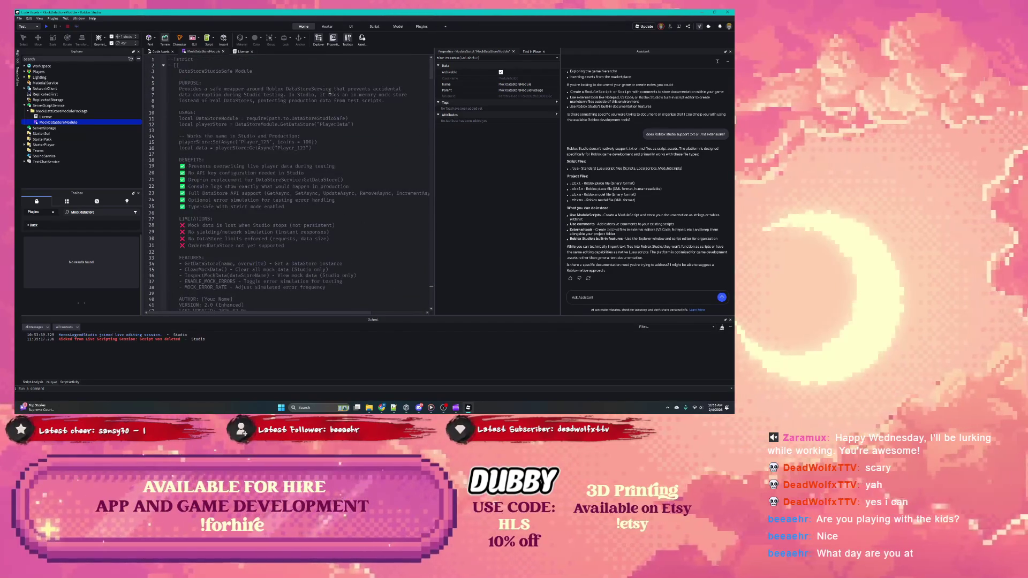
click(169, 62)
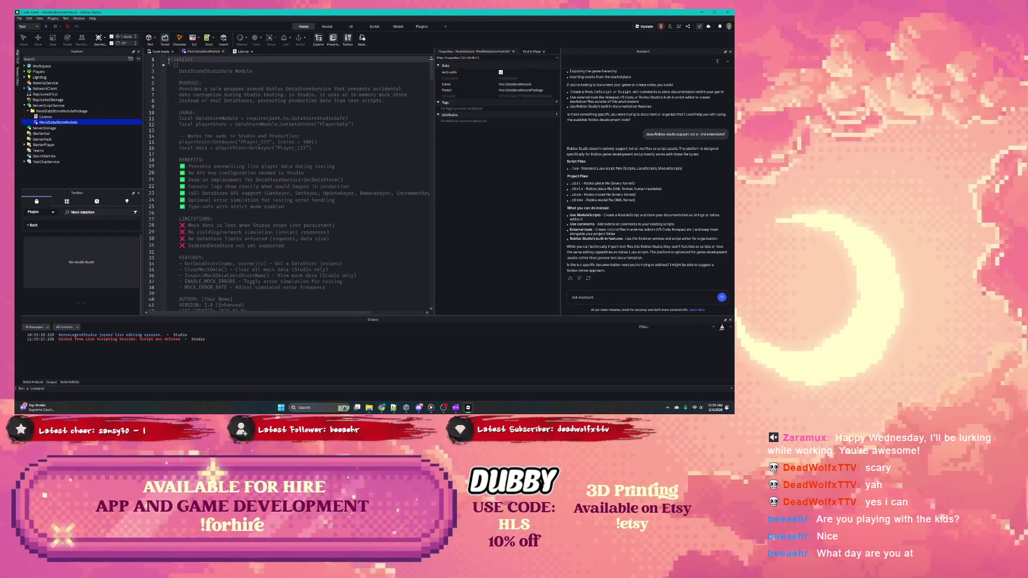
key(Return)
key(Return)
click(177, 61)
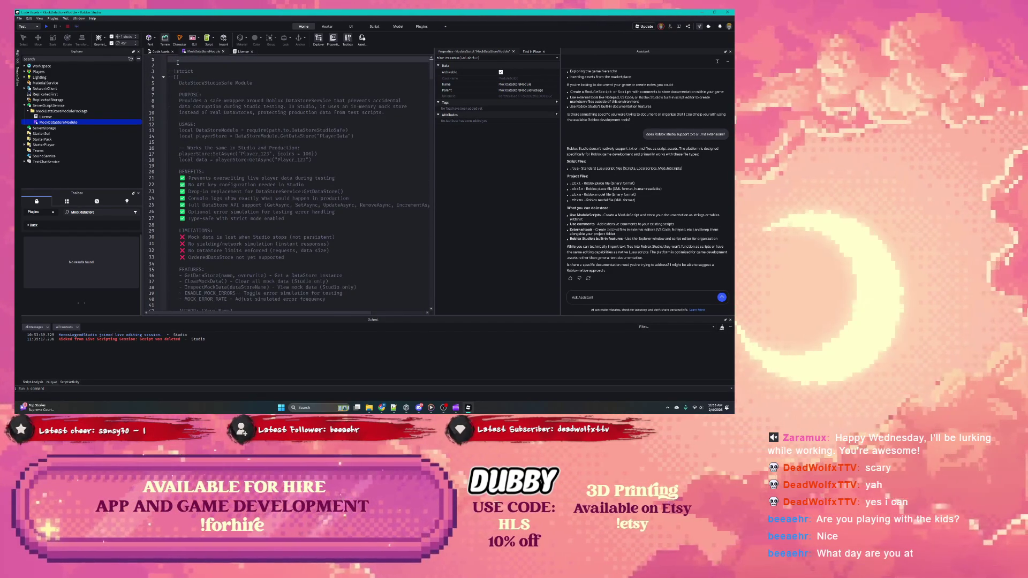
key(ctrl+v)
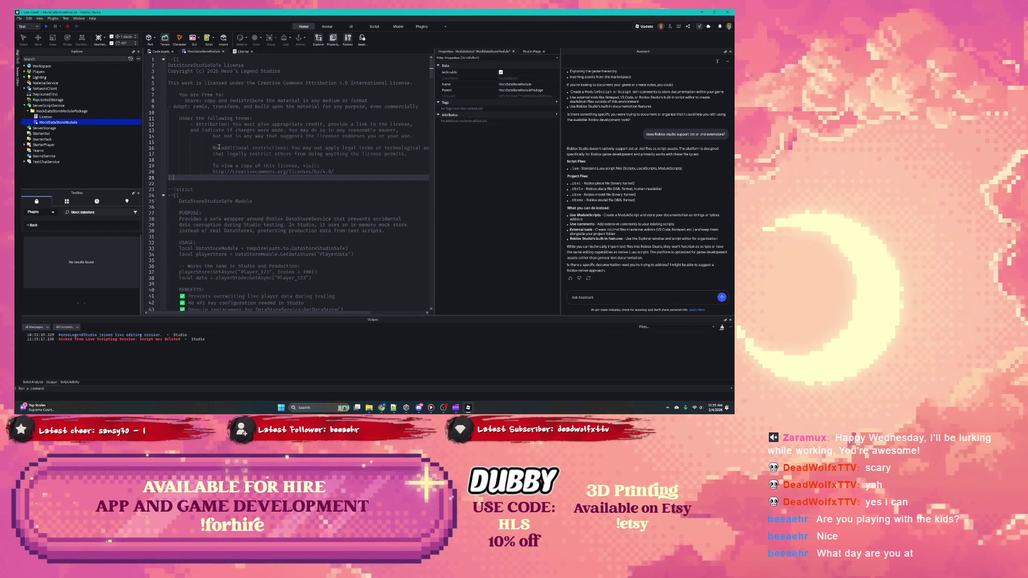
Add the --!strict line just above the service declarations.
scroll(203, 169, down, 5)
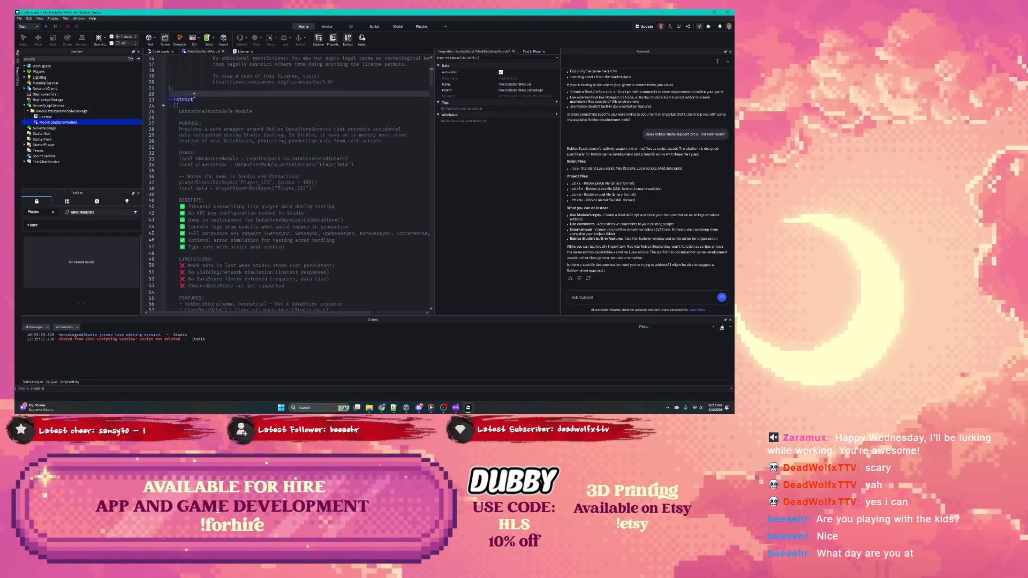
scroll(198, 131, down, 7)
scroll(198, 130, down, 1)
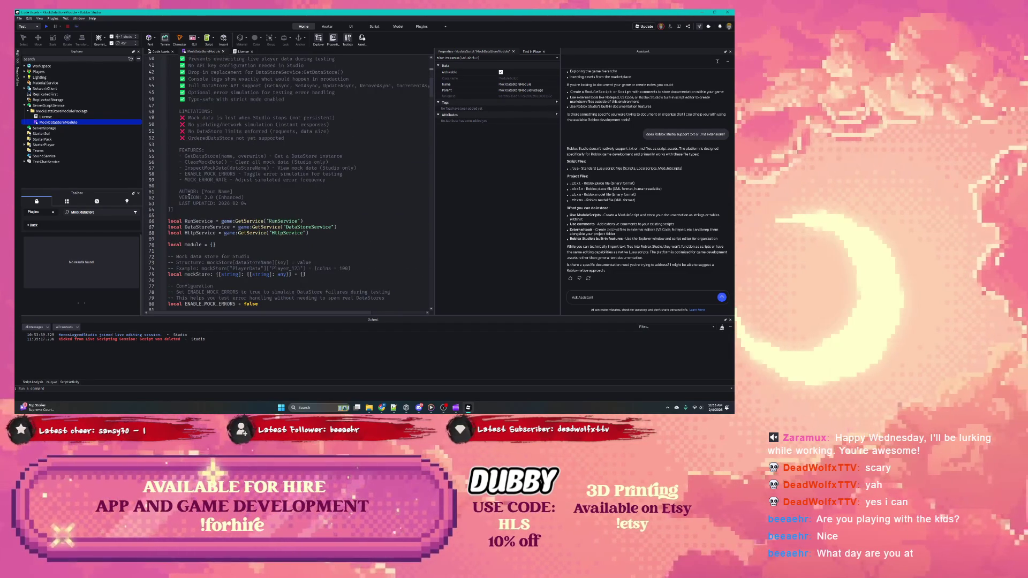
click(188, 215)
text(--!strict)
Replace the [Your Name] author placeholder with Hero's Legend Studios.
click(188, 209)
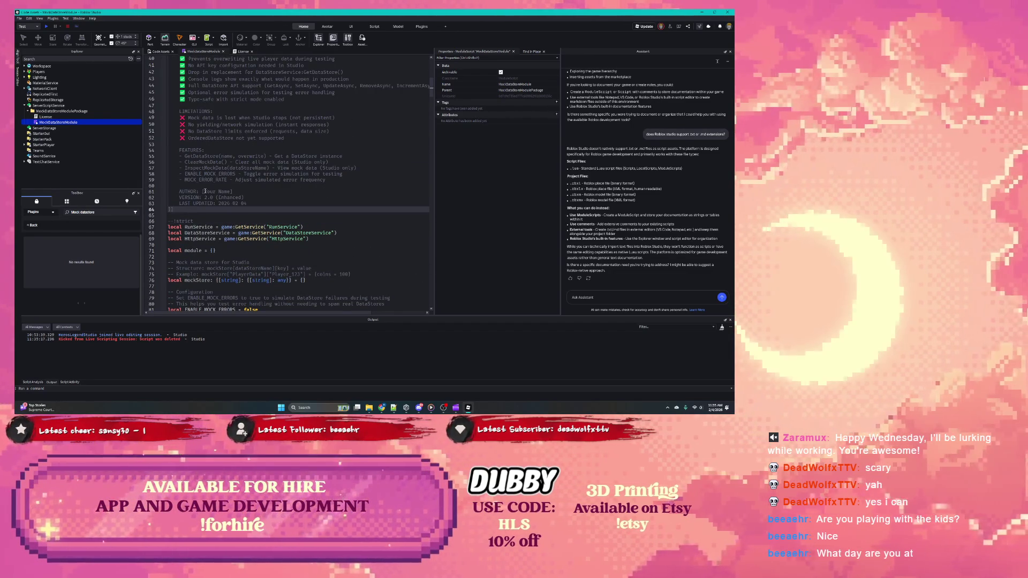
drag(232, 191, 204, 192)
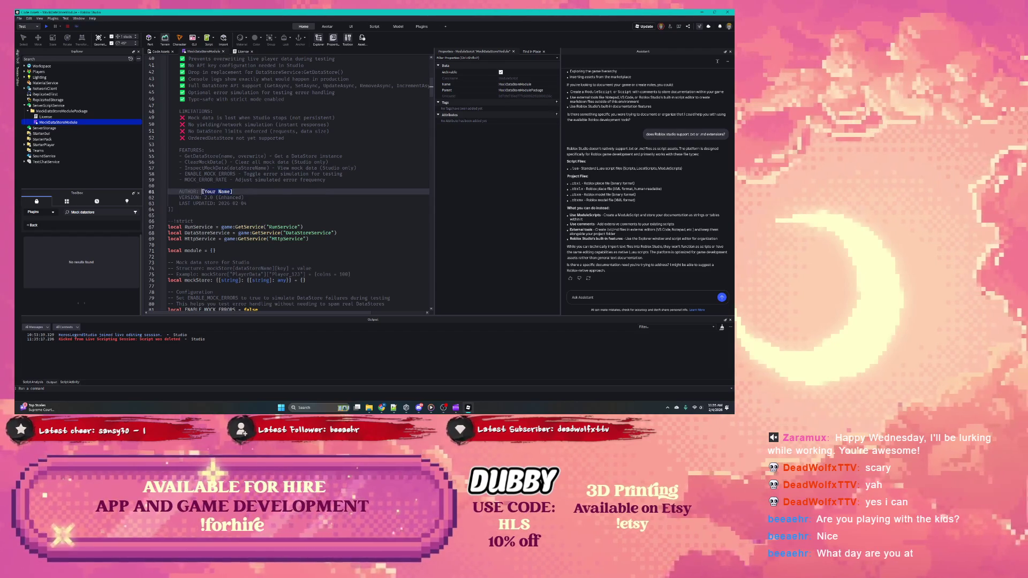
text(Hero's Leg)
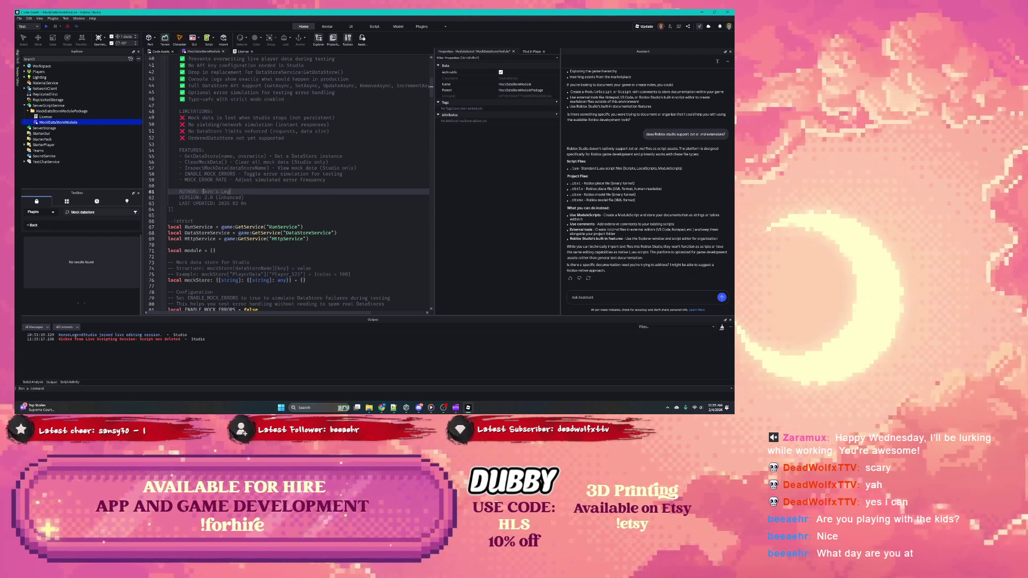
text(end Studios)
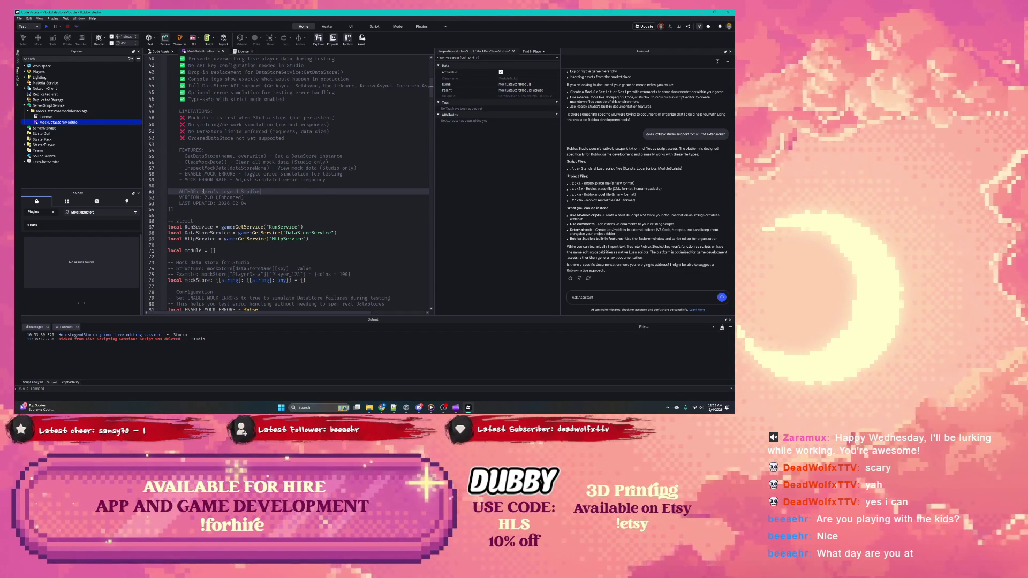
double_click(235, 199)
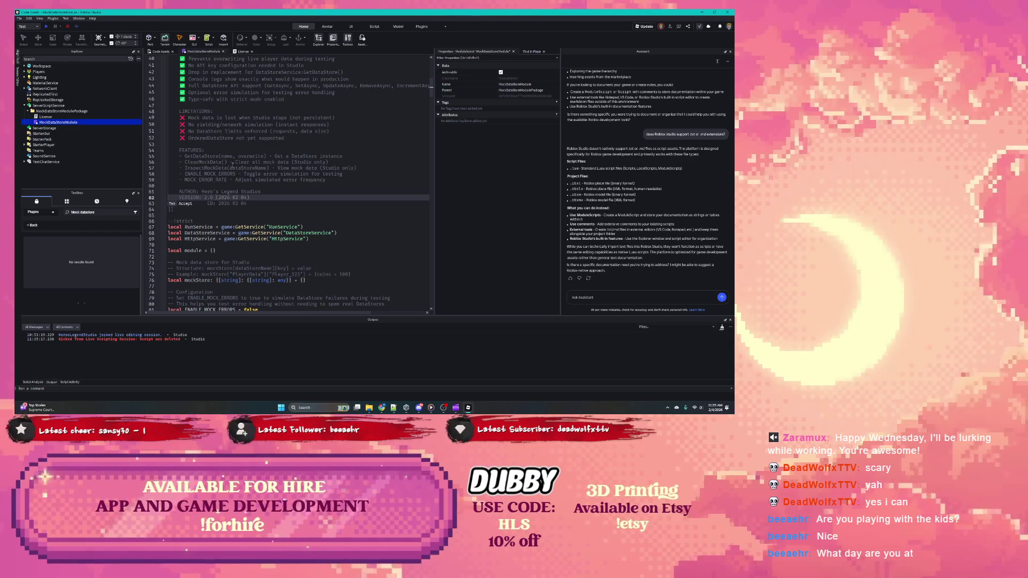
scroll(232, 163, up, 8)
scroll(233, 165, up, 5)
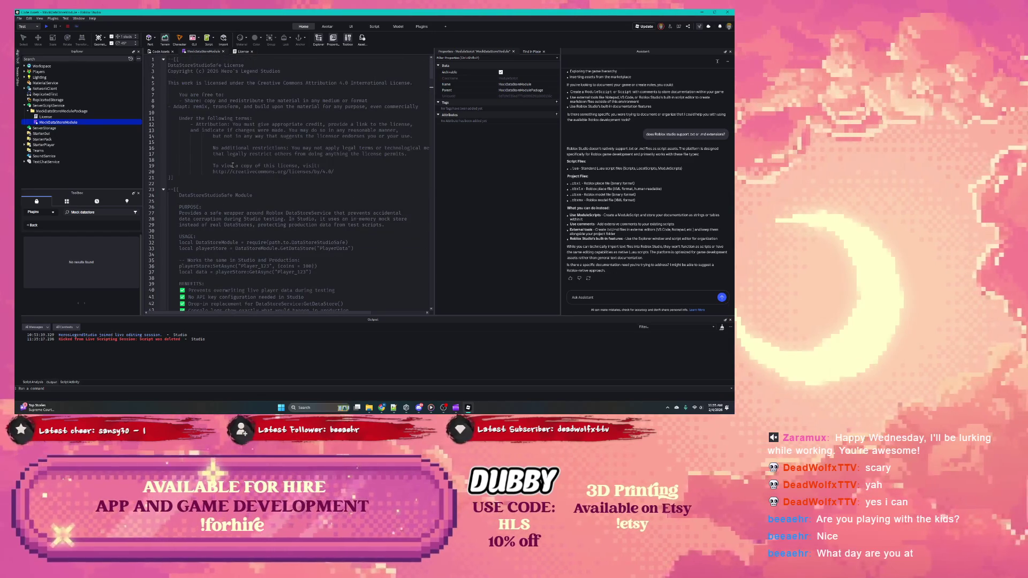
Delete the emptied License script, then scroll through MockDataStoreModule to review it.
right_click(80, 116)
click(102, 151)
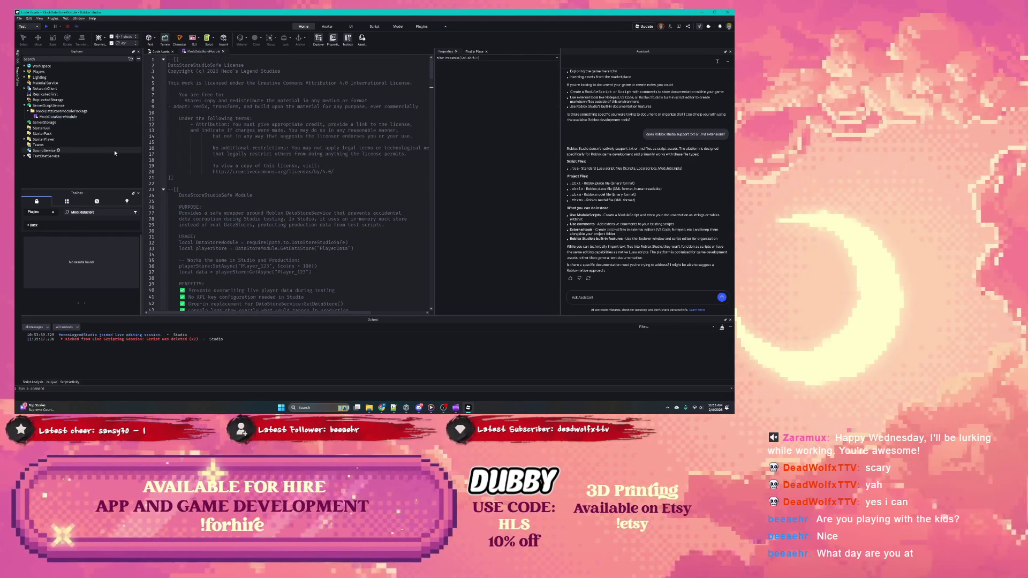
scroll(256, 135, down, 4)
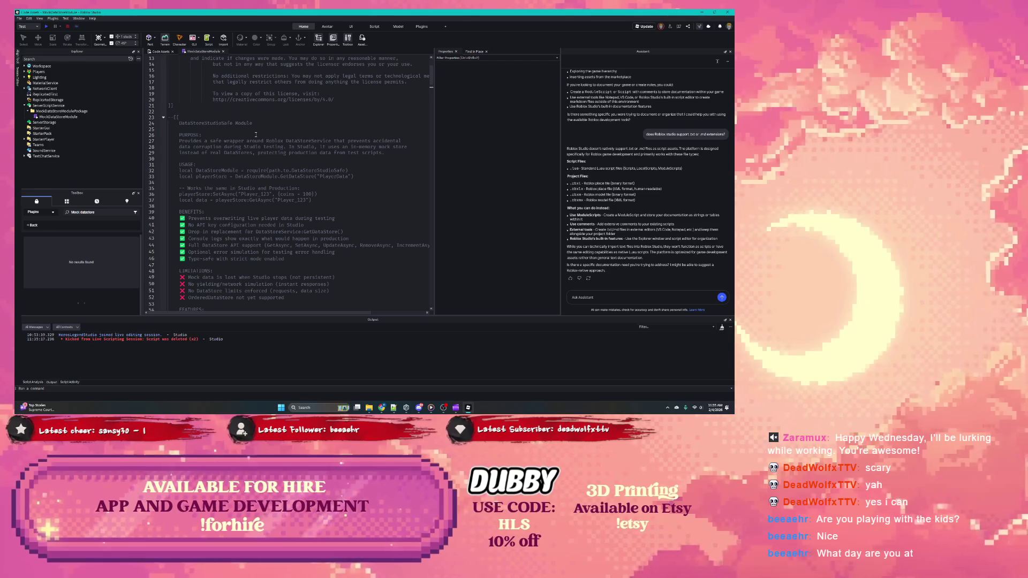
scroll(256, 134, down, 13)
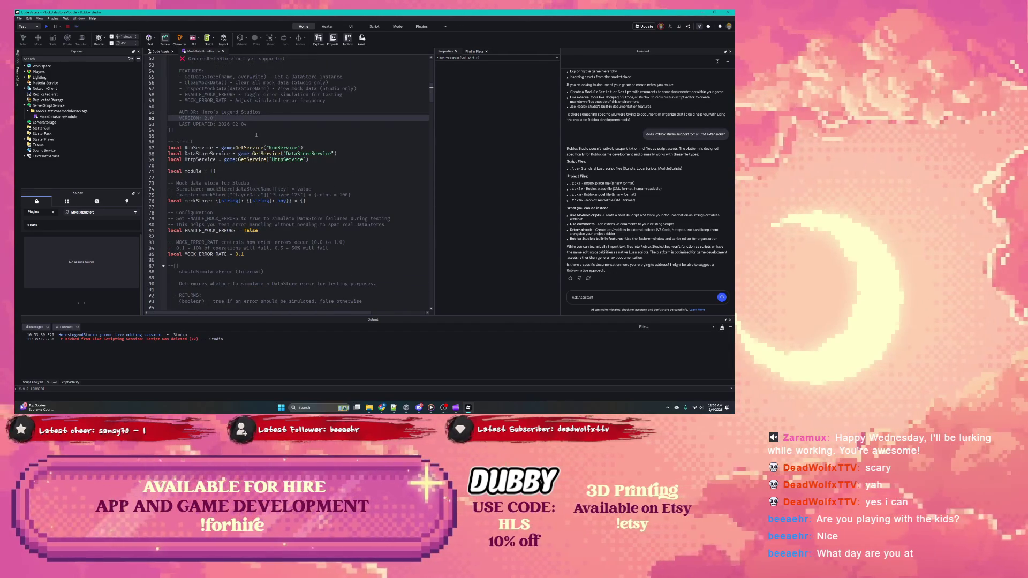
scroll(256, 135, down, 8)
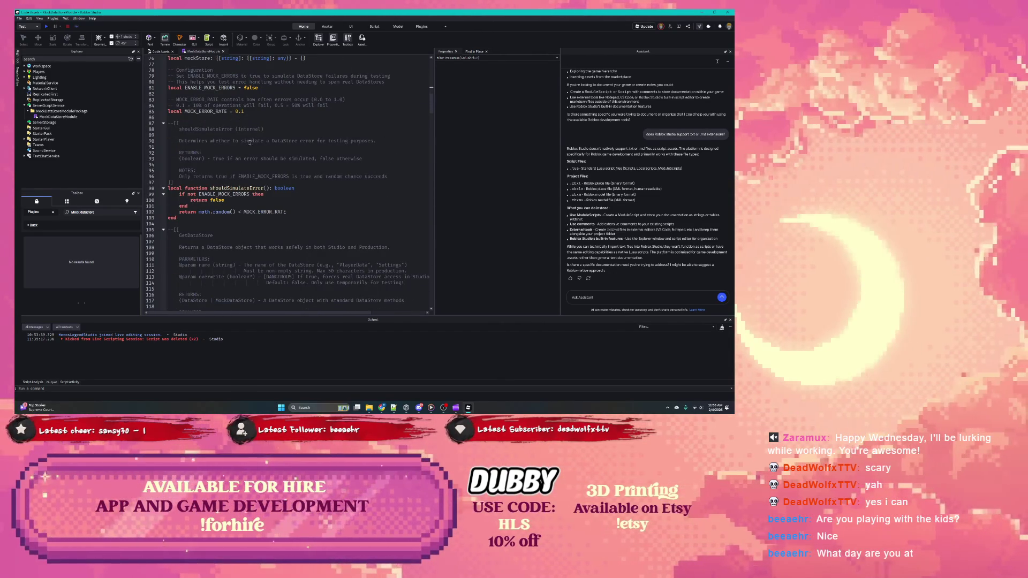
scroll(246, 145, down, 20)
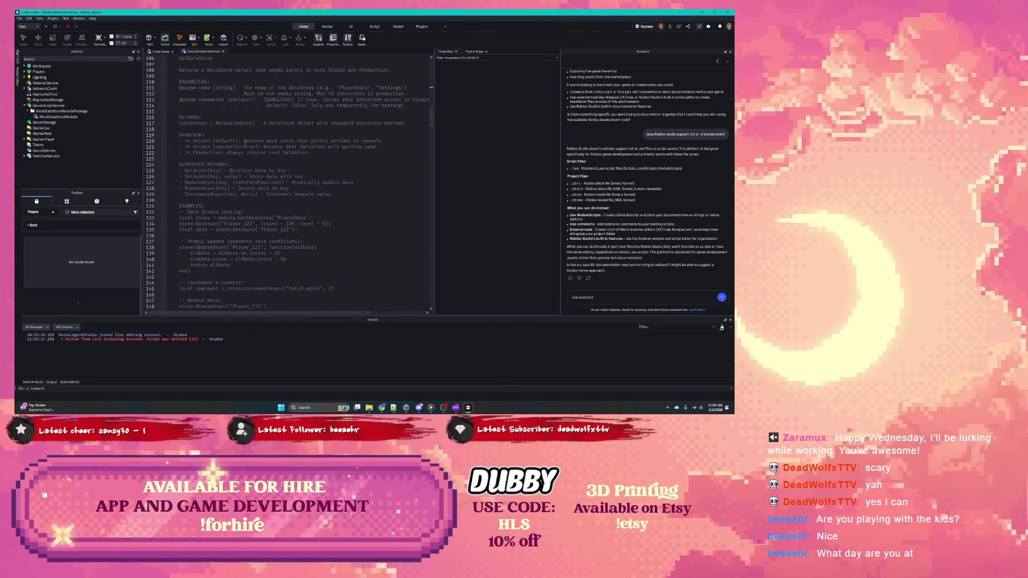
scroll(245, 144, down, 14)
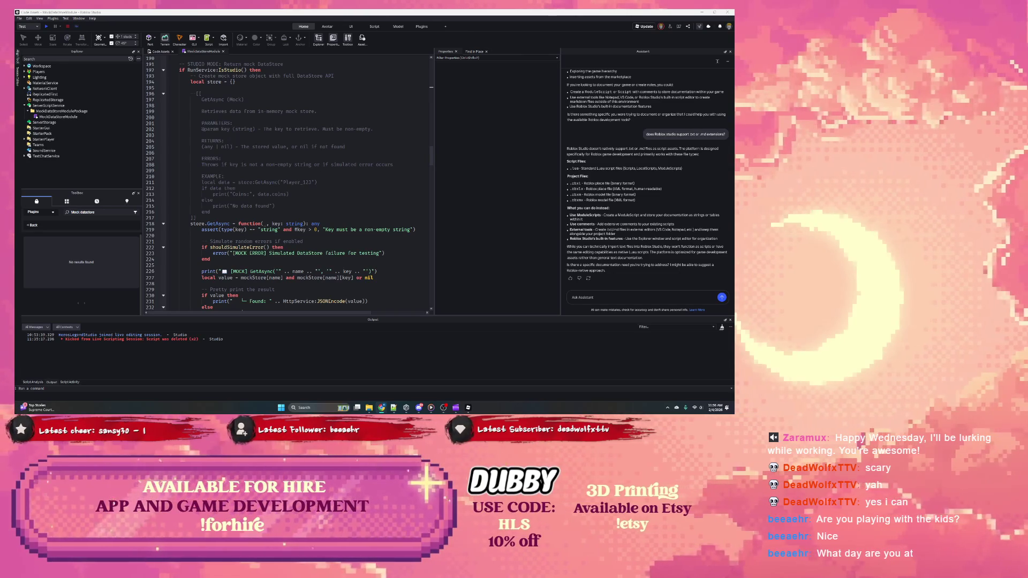
key(alt+Tab)
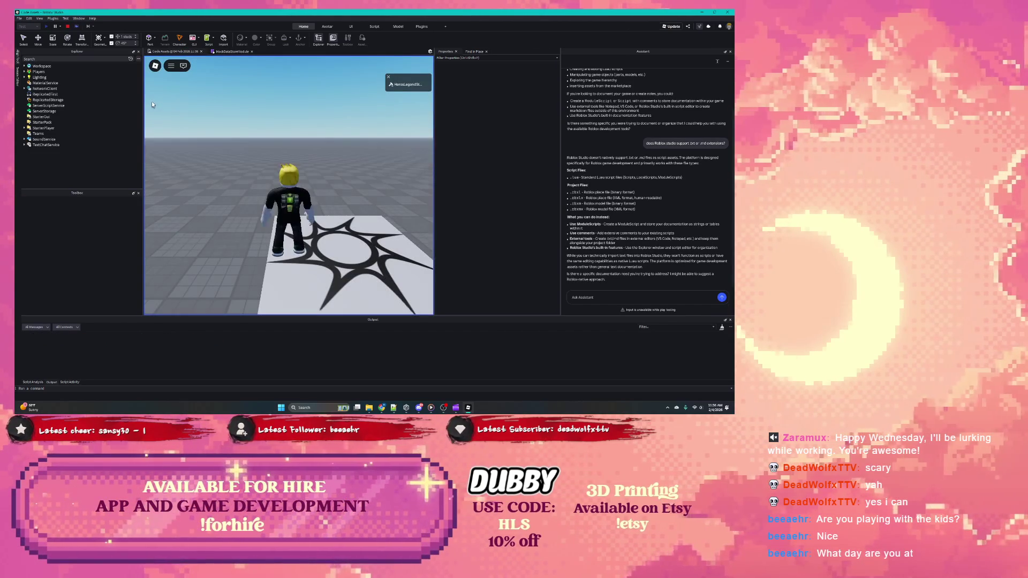
Stop the playtest with Shift+F5 and close the Microsoft app window.
key(shift+F5)
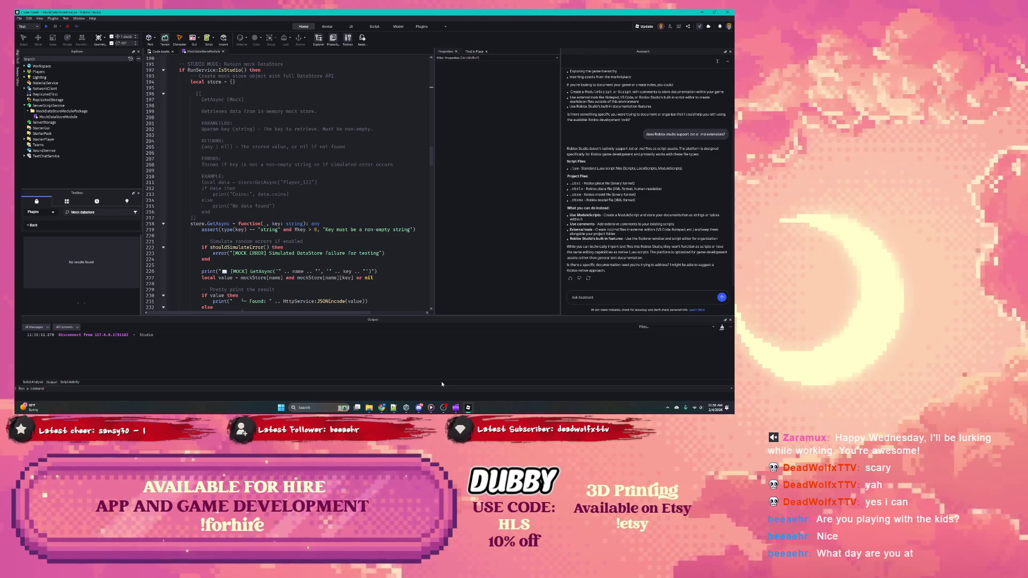
click(456, 408)
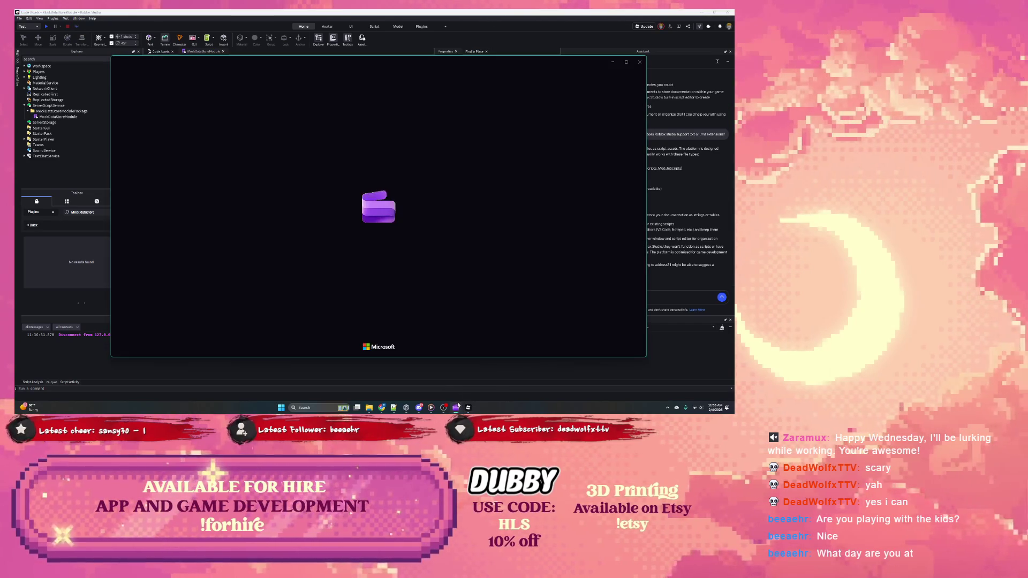
click(639, 62)
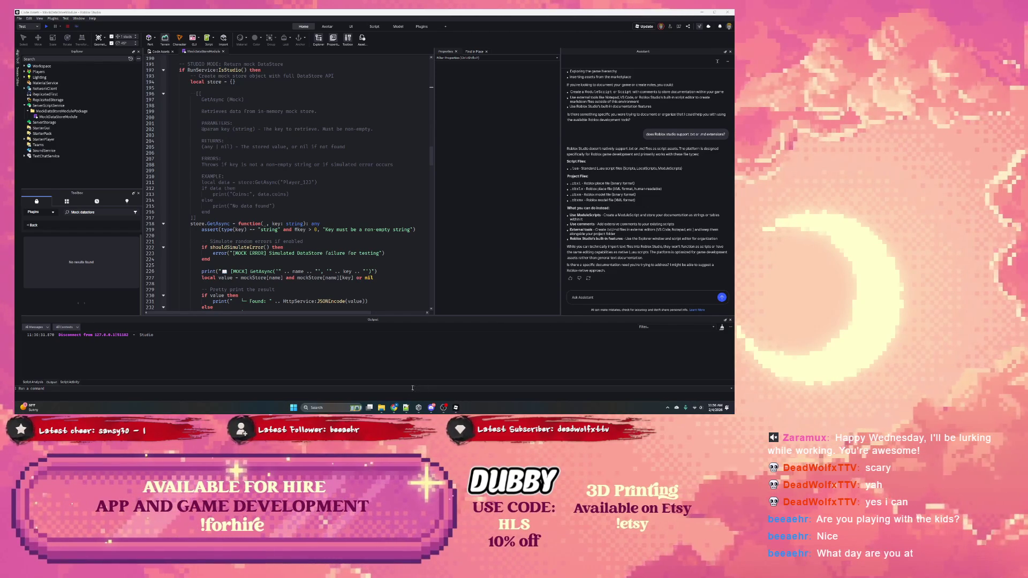
Replace the page's old code block with the Confluence-formatted changelog copied from Claude.
click(394, 378)
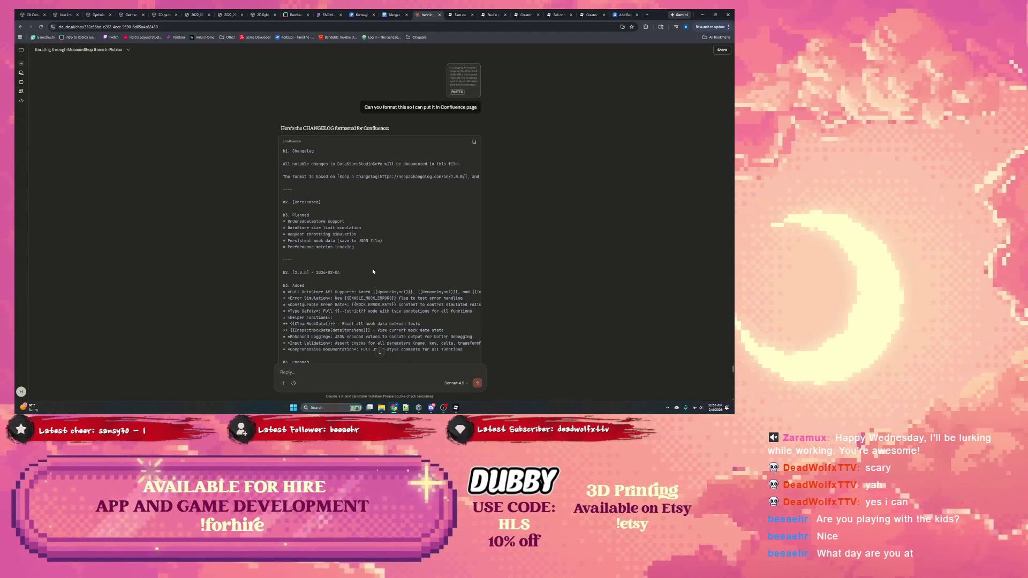
drag(283, 151, 349, 193)
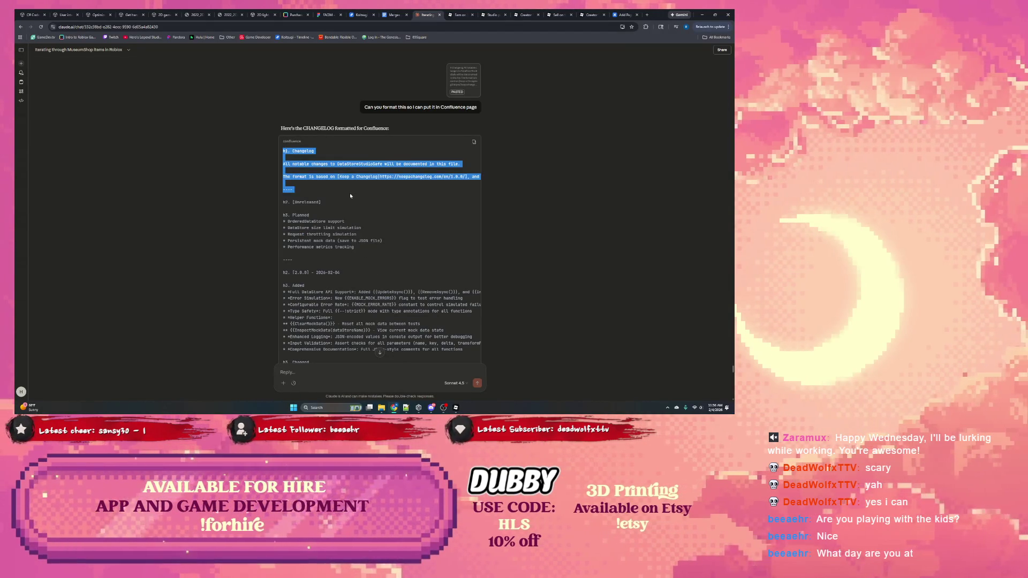
click(456, 140)
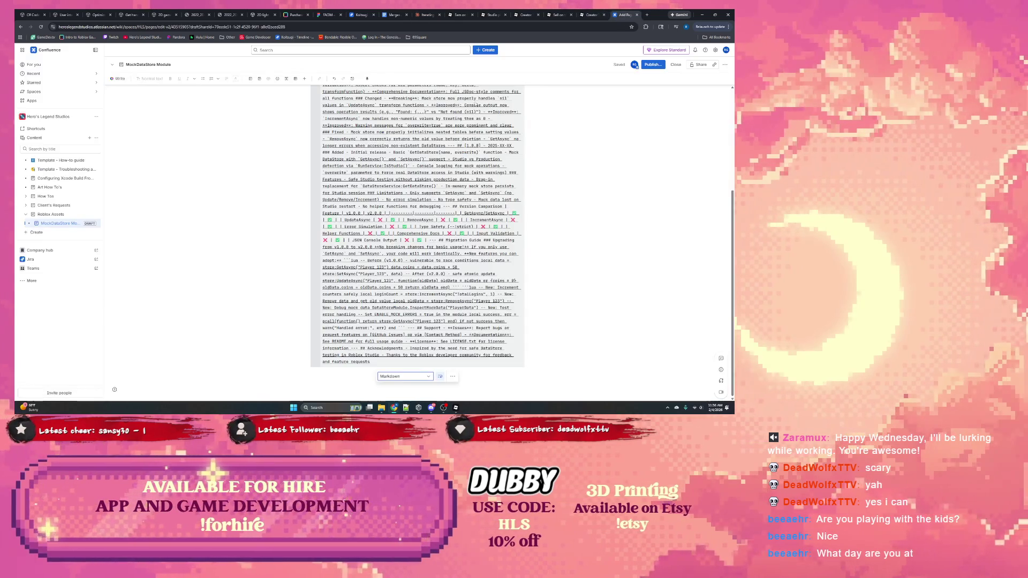
click(623, 14)
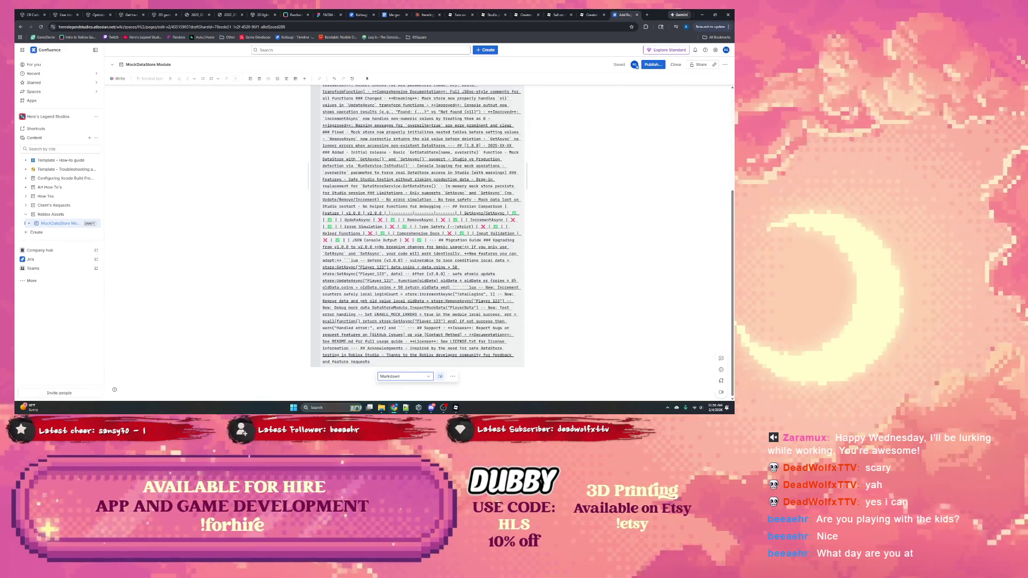
key(ctrl+a)
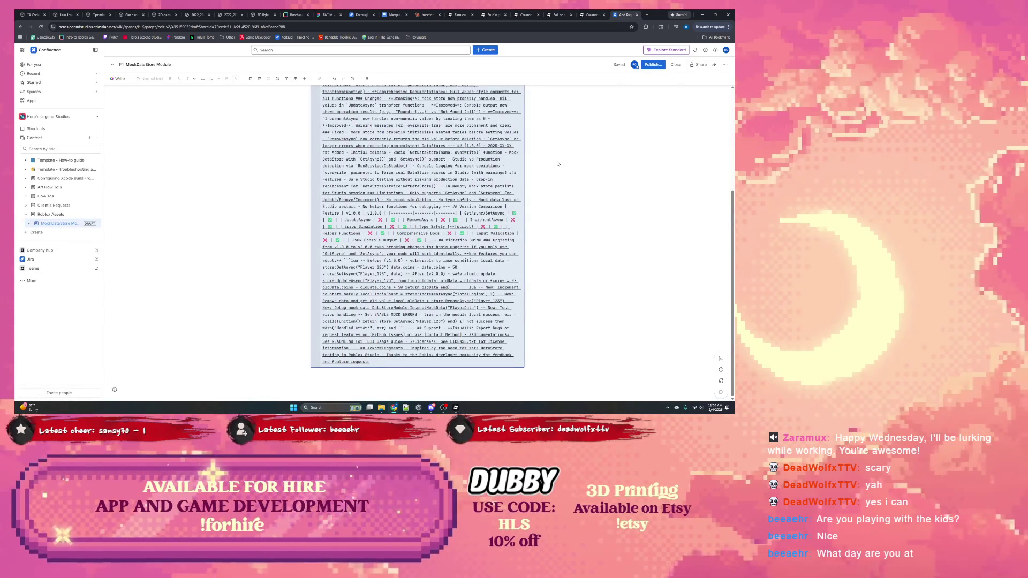
key(Delete)
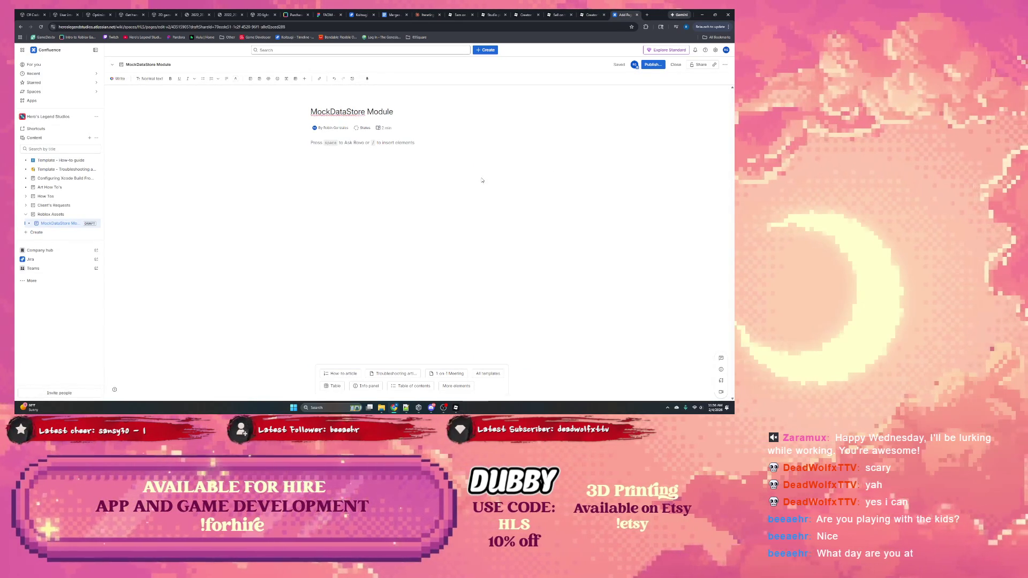
key(ctrl+v)
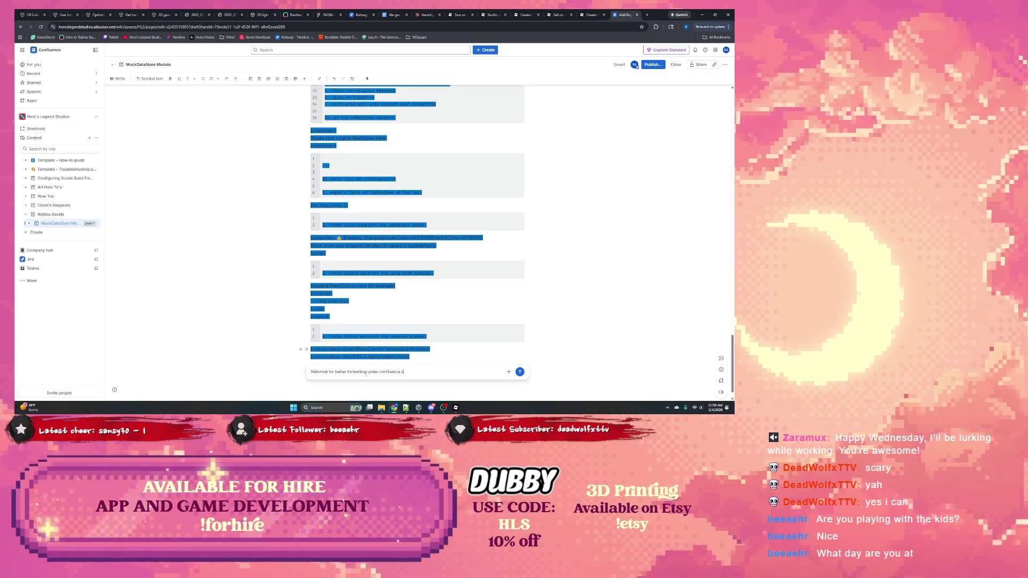
Submit the Rovo request to reformat the pasted changelog.
key(Return)
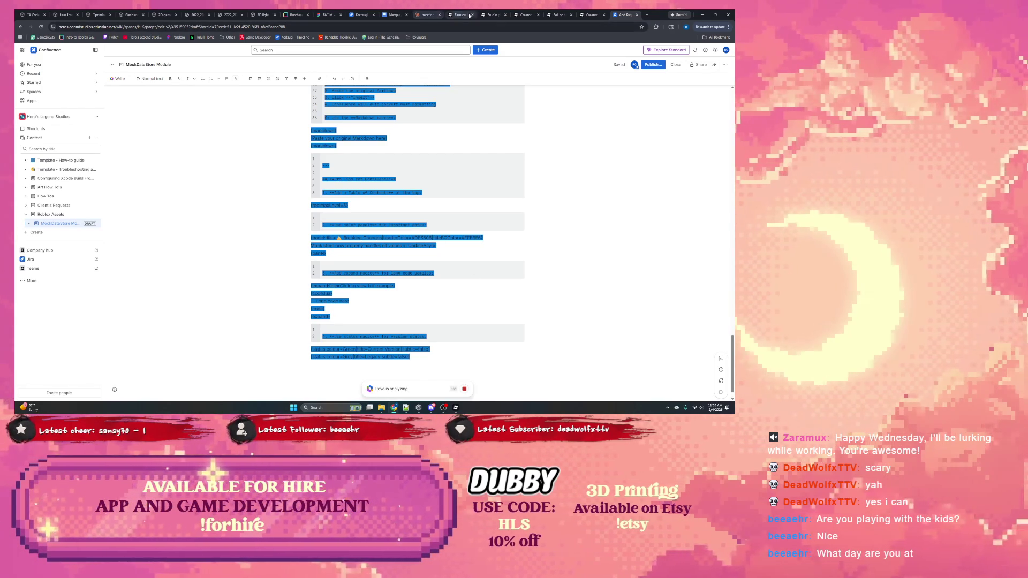
click(427, 14)
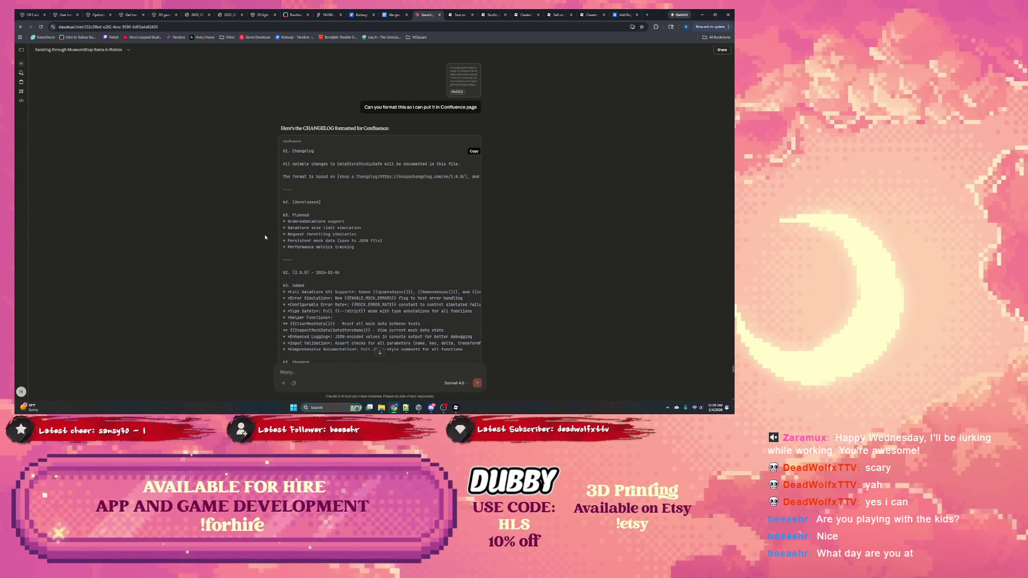
click(491, 15)
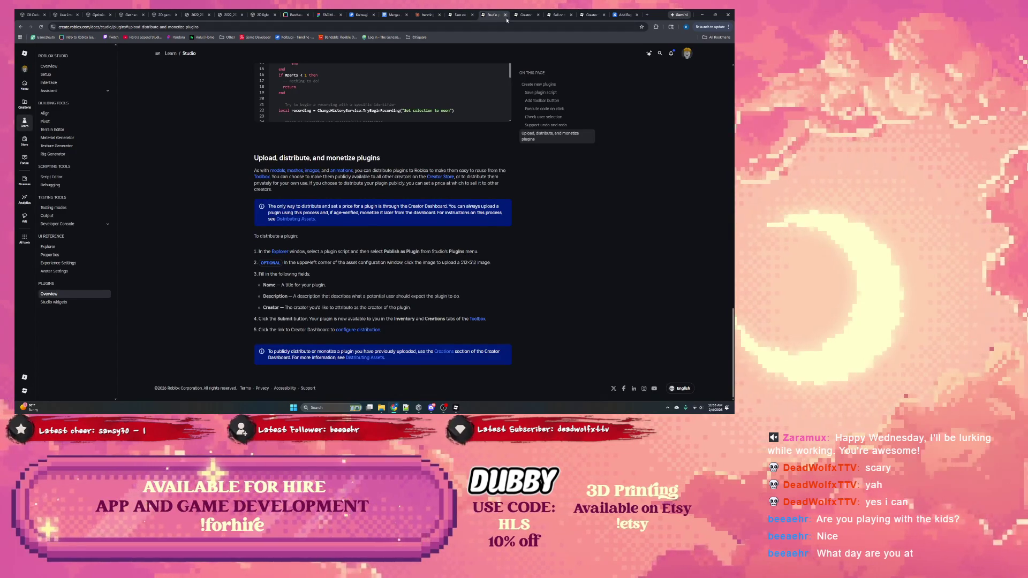
Scroll the Creator Store docs to the account verification and 30-day distribution limits.
click(525, 14)
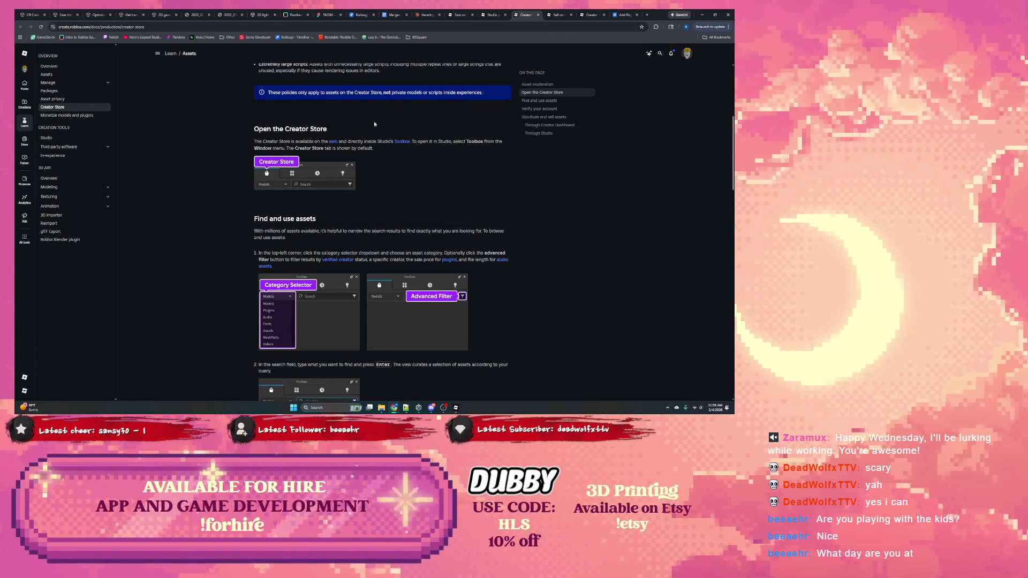
scroll(324, 182, down, 3)
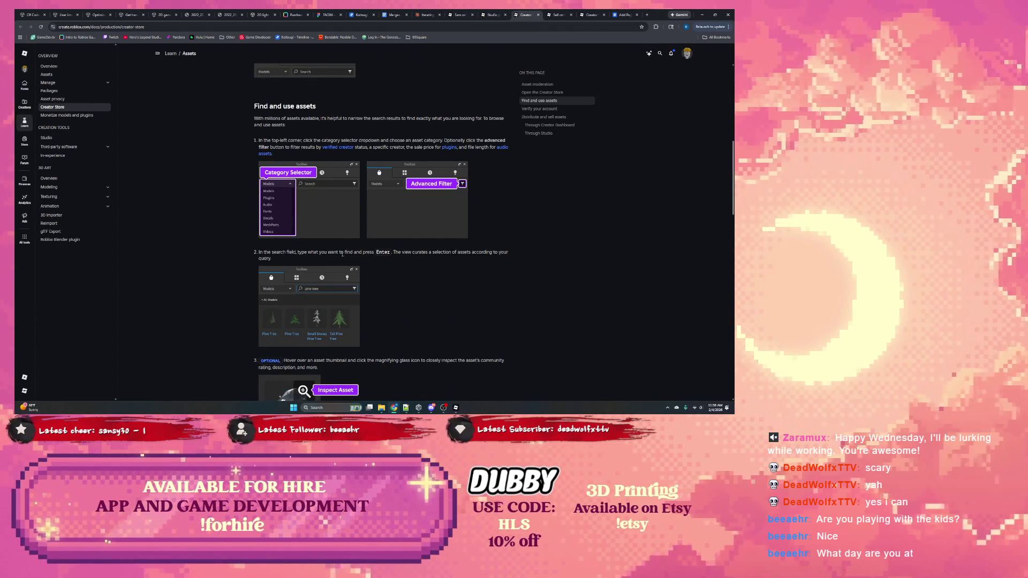
scroll(382, 257, down, 3)
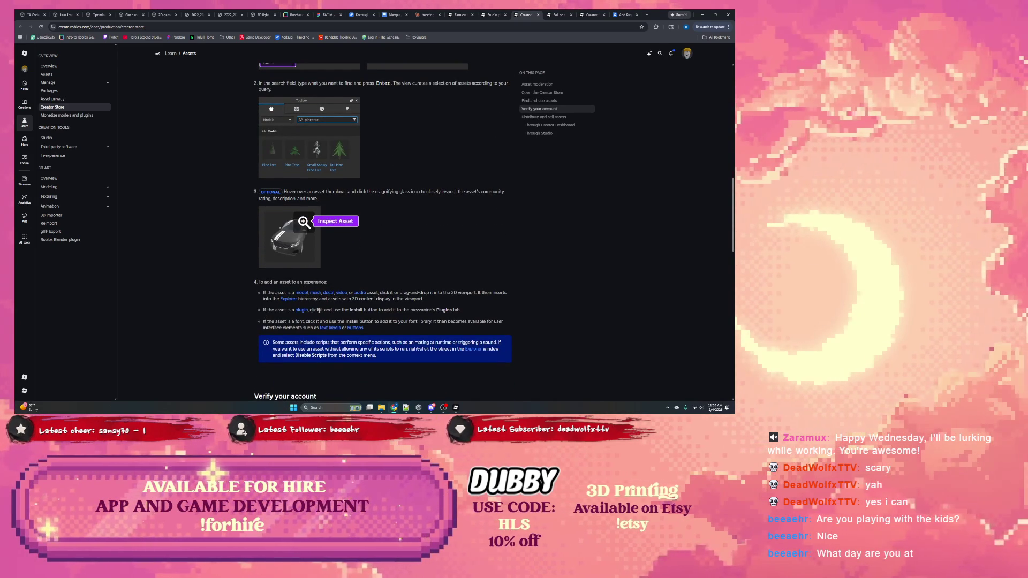
scroll(286, 310, down, 2)
scroll(262, 290, up, 4)
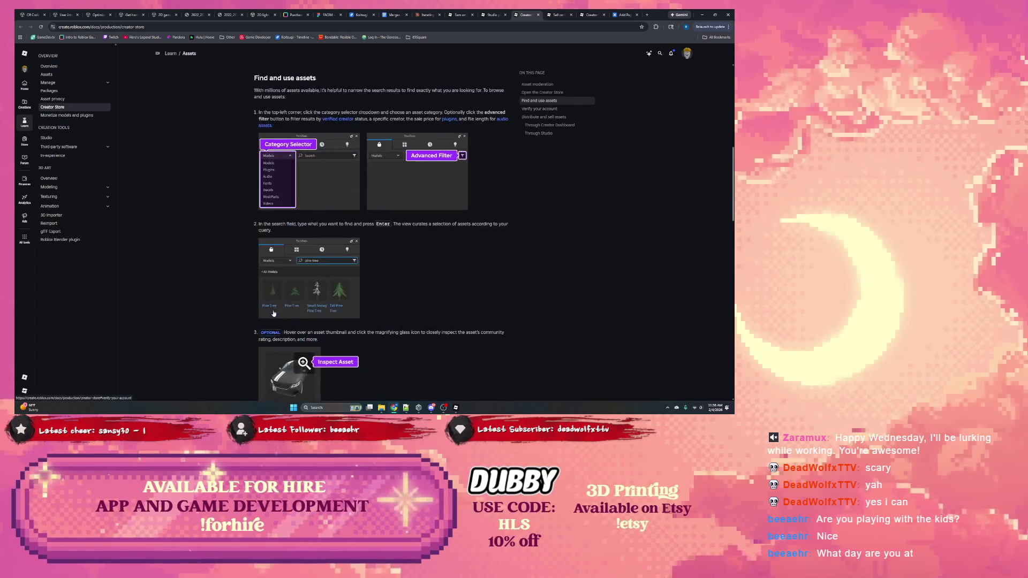
scroll(262, 289, up, 2)
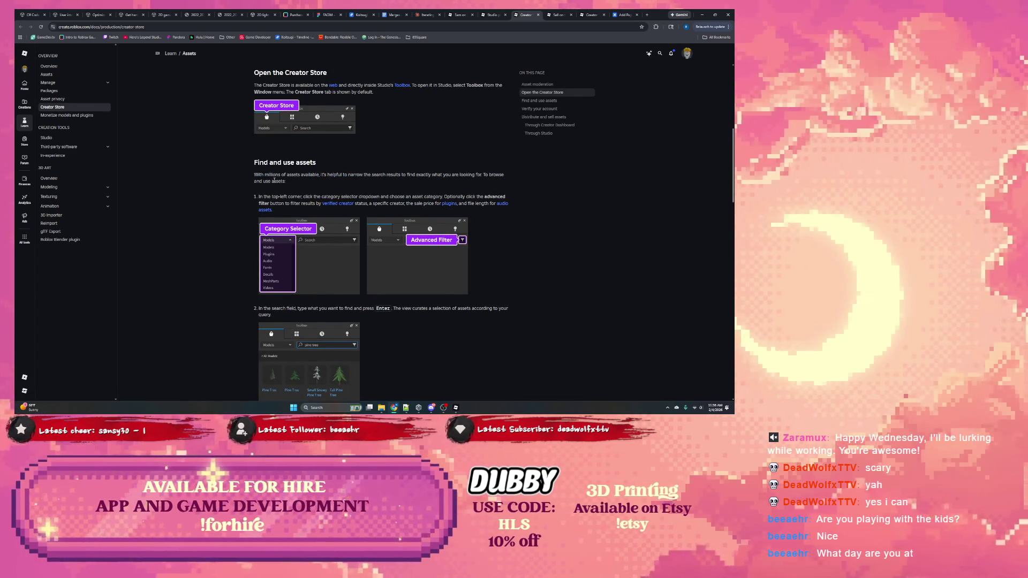
scroll(274, 181, down, 10)
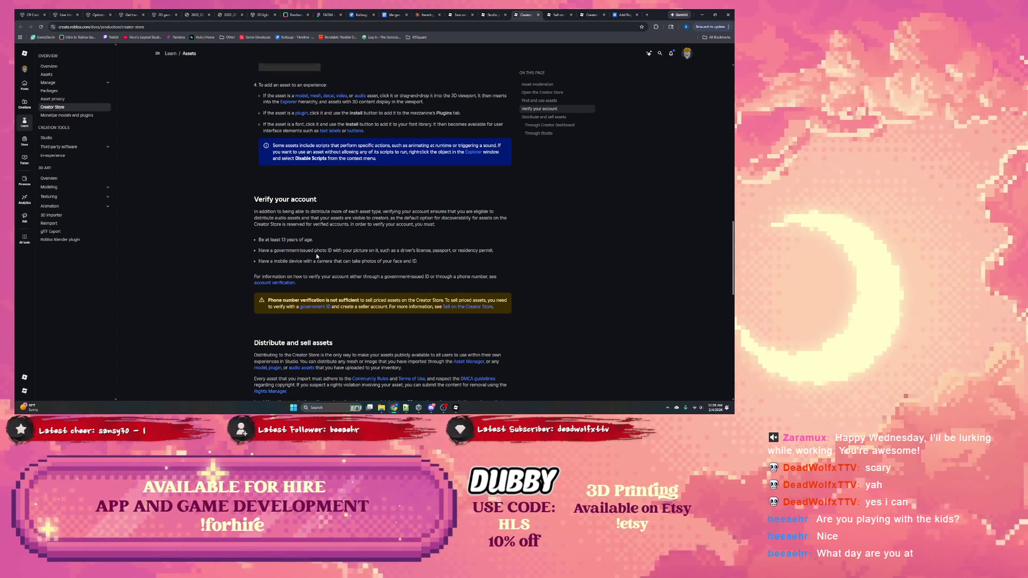
scroll(319, 257, down, 3)
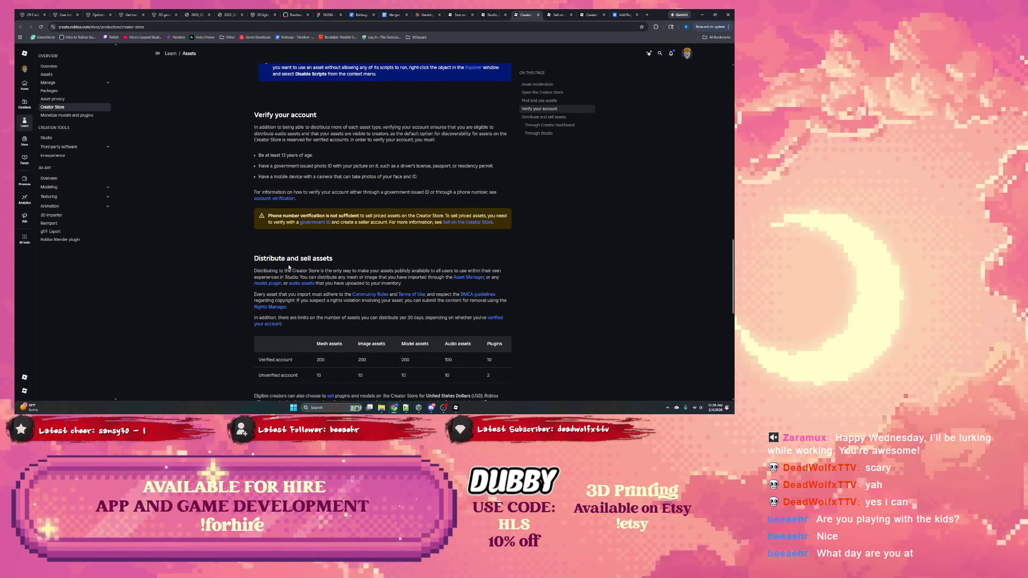
scroll(277, 270, down, 1)
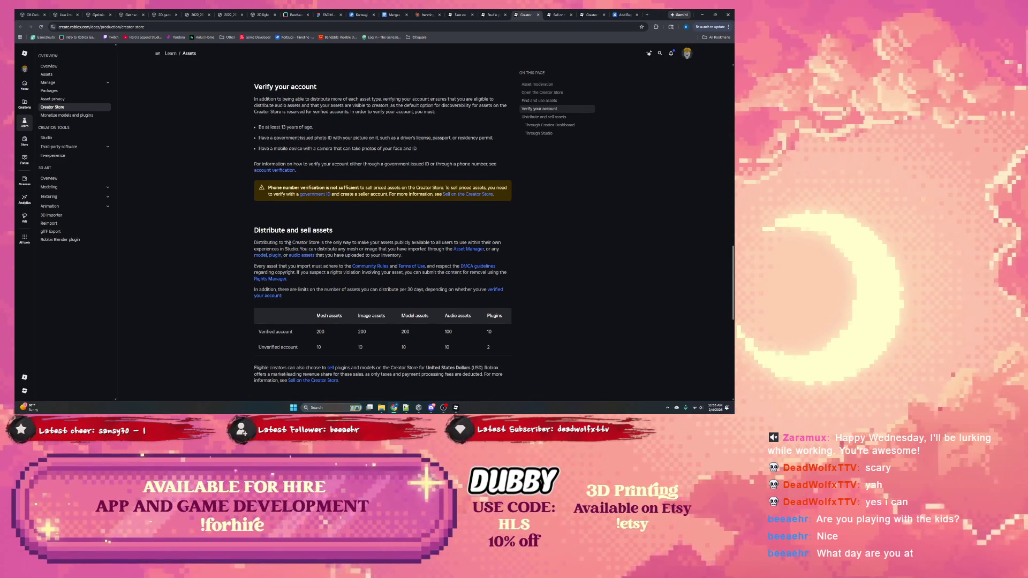
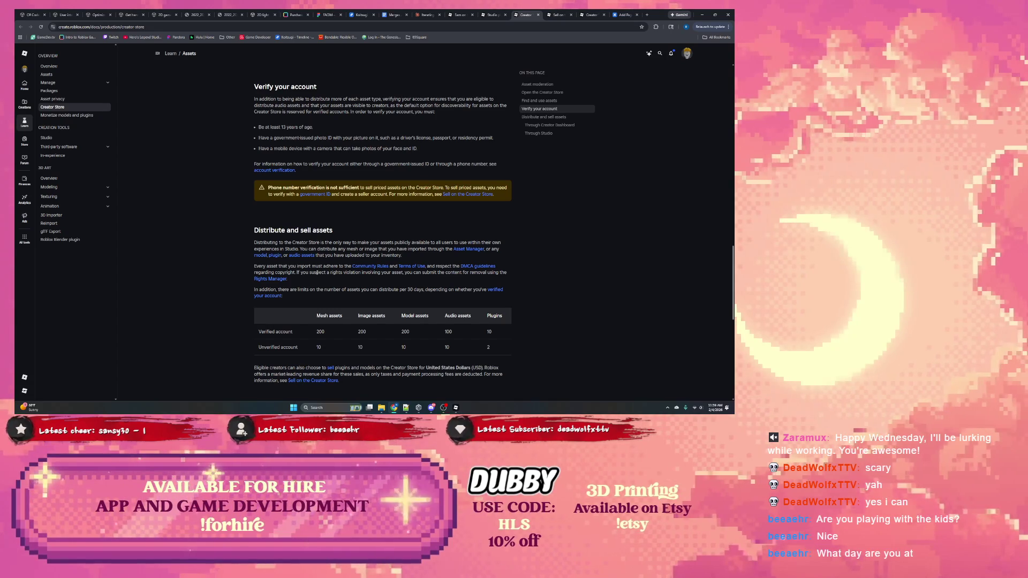
Flip between the Sell on the Creator Store and Distribute and sell assets docs pages.
scroll(317, 272, down, 3)
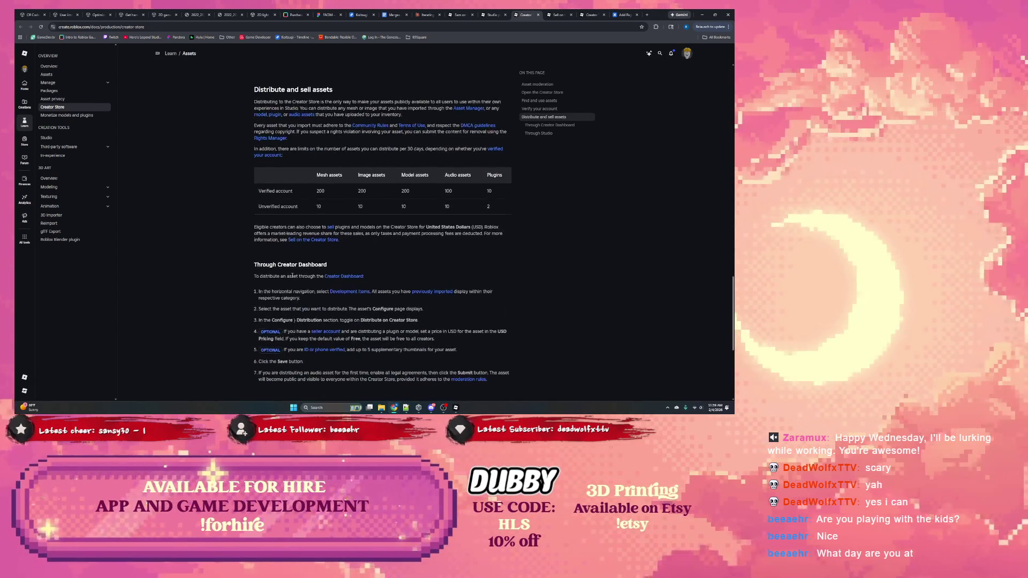
click(552, 17)
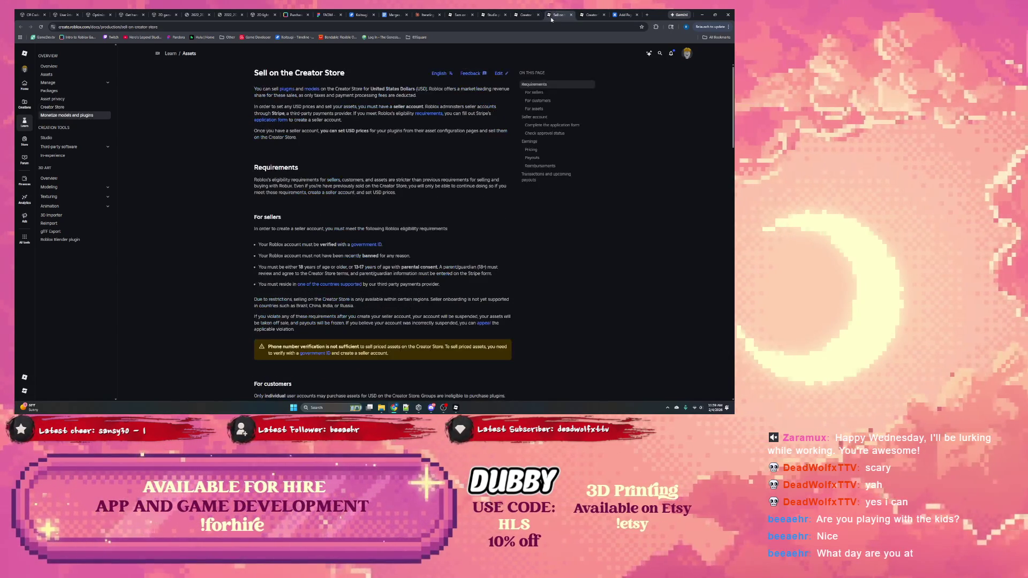
click(523, 16)
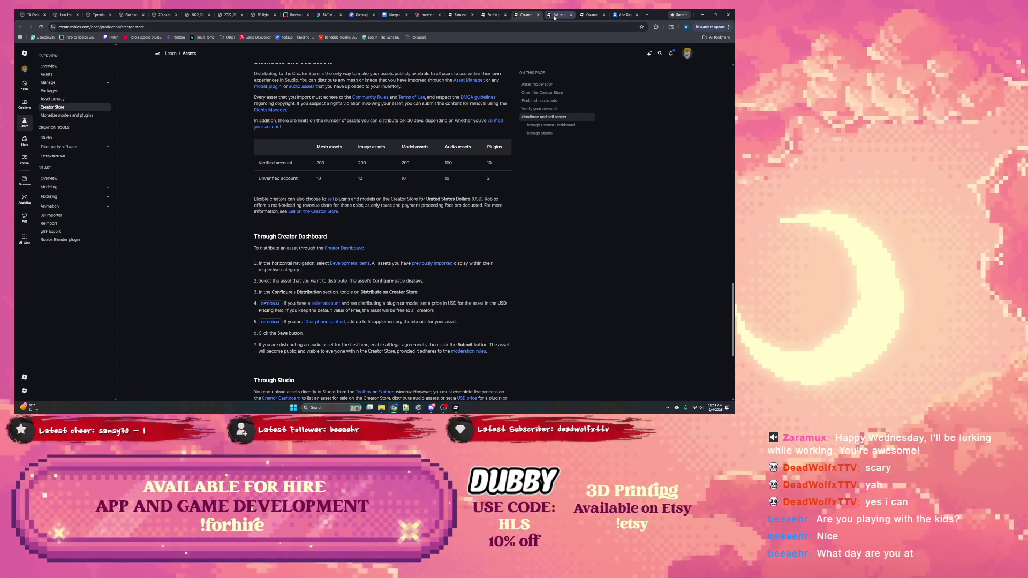
click(555, 17)
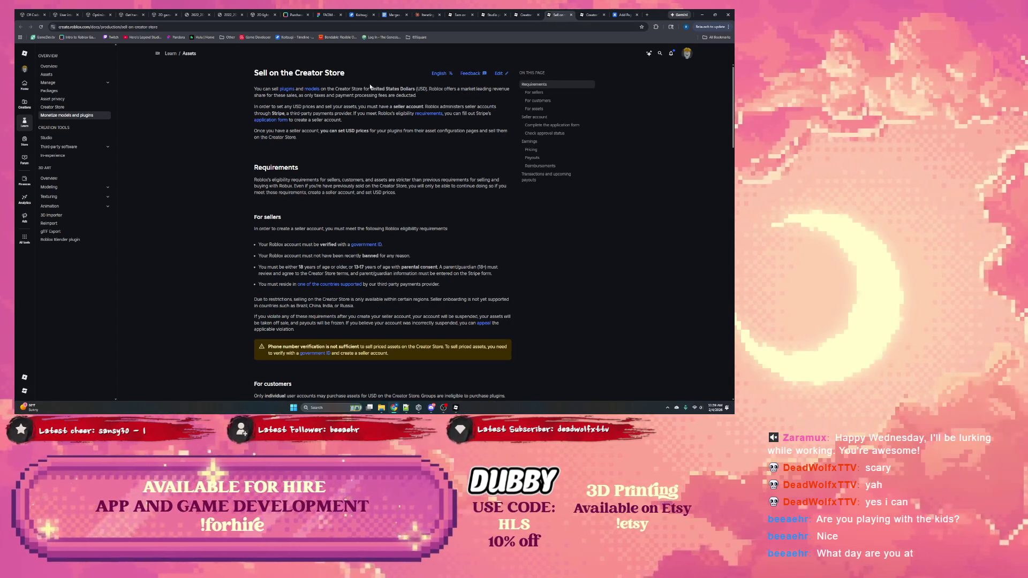
click(590, 17)
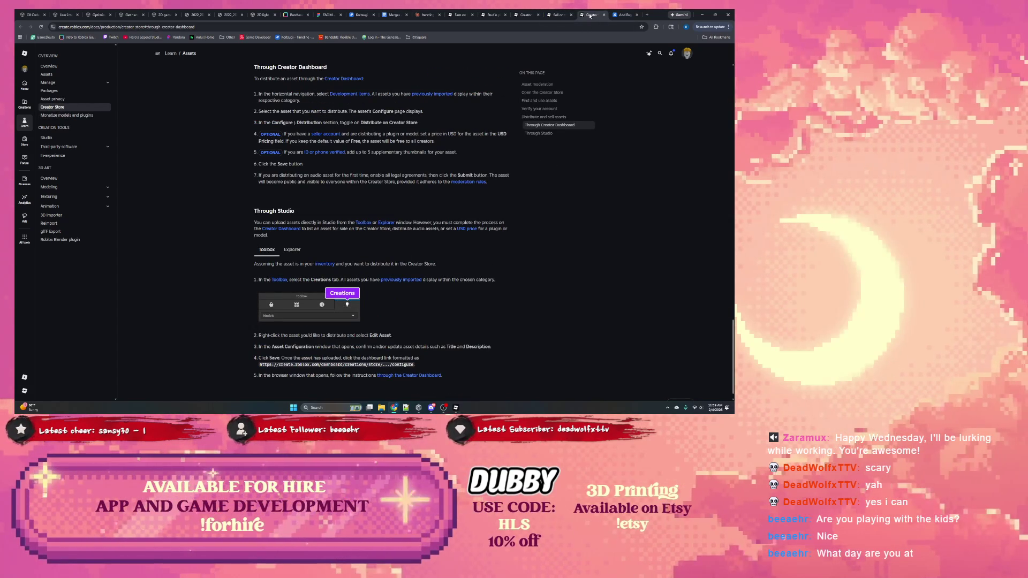
click(524, 19)
scroll(429, 80, up, 2)
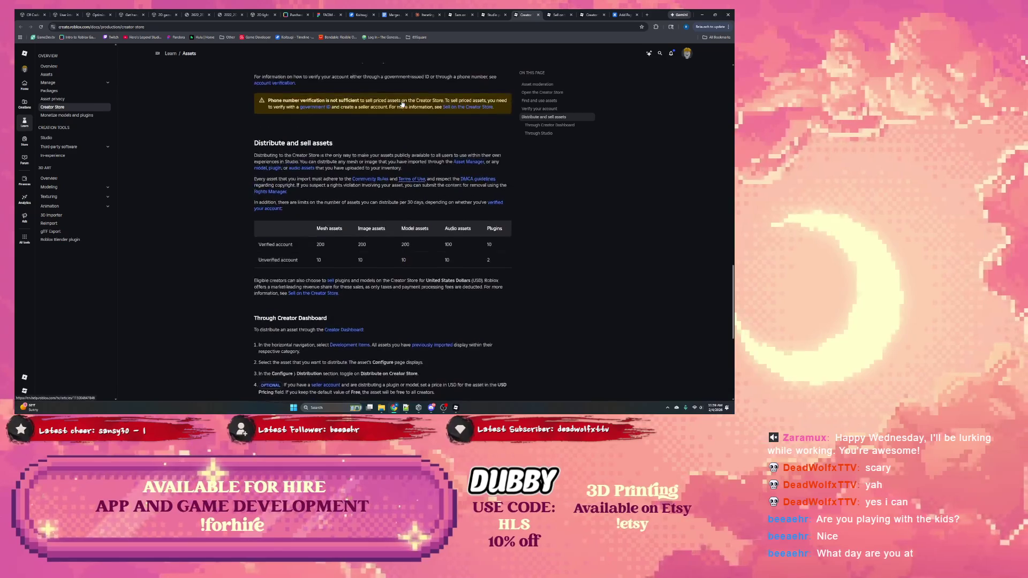
scroll(404, 100, down, 2)
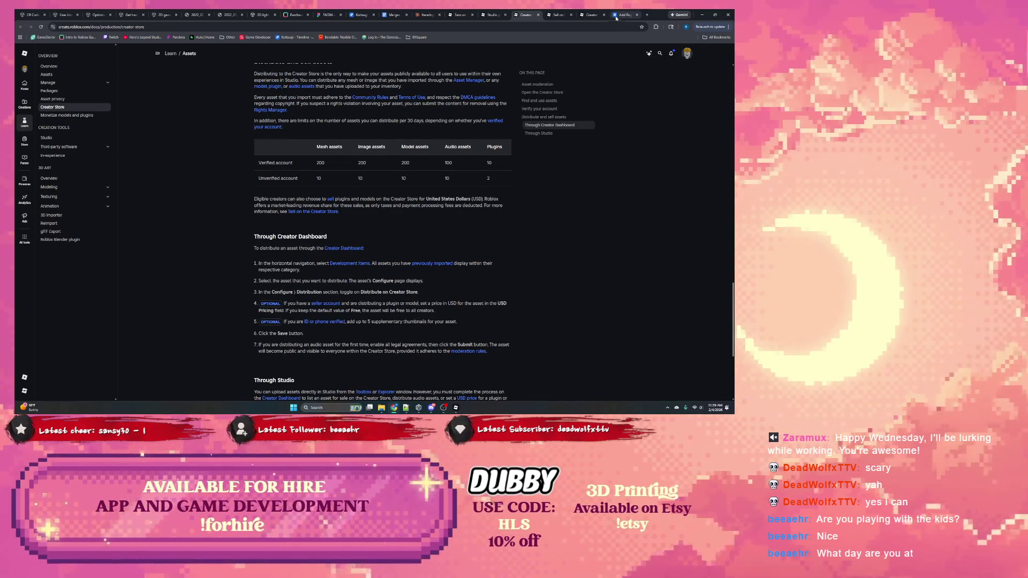
Check the Confluence page and the Studio script, then return to the Sell on the Creator Store docs.
click(592, 15)
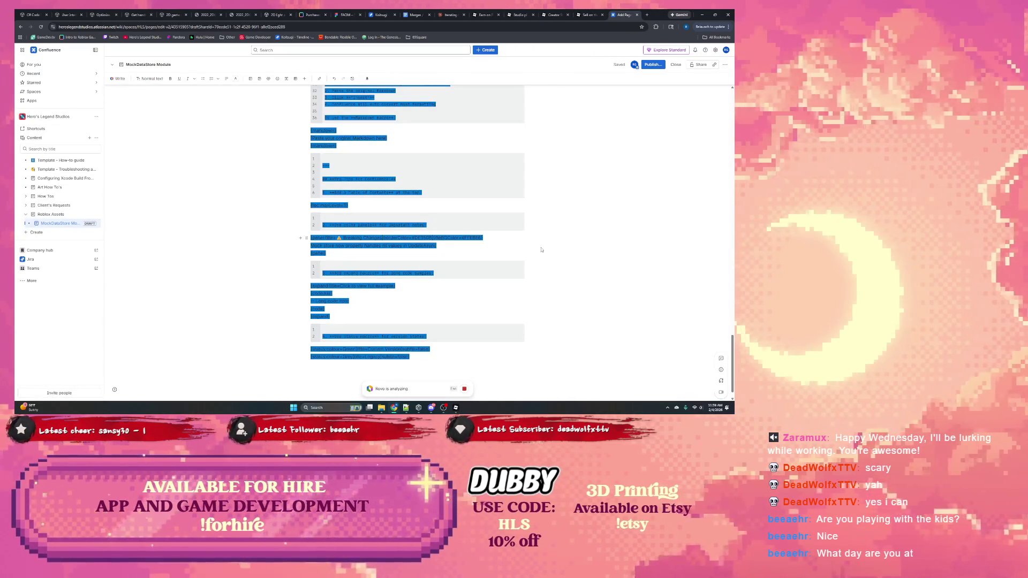
click(456, 408)
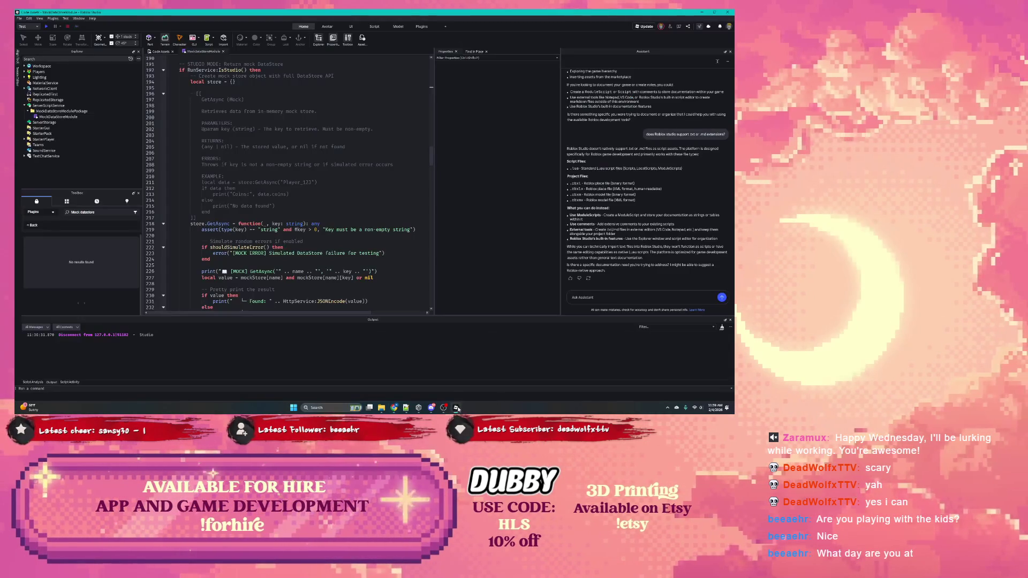
click(347, 181)
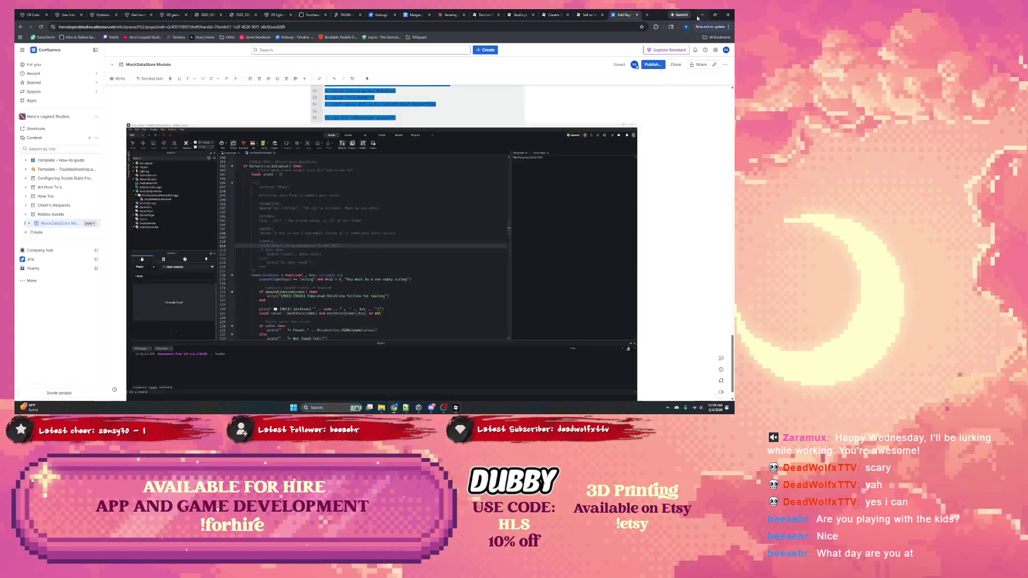
click(702, 12)
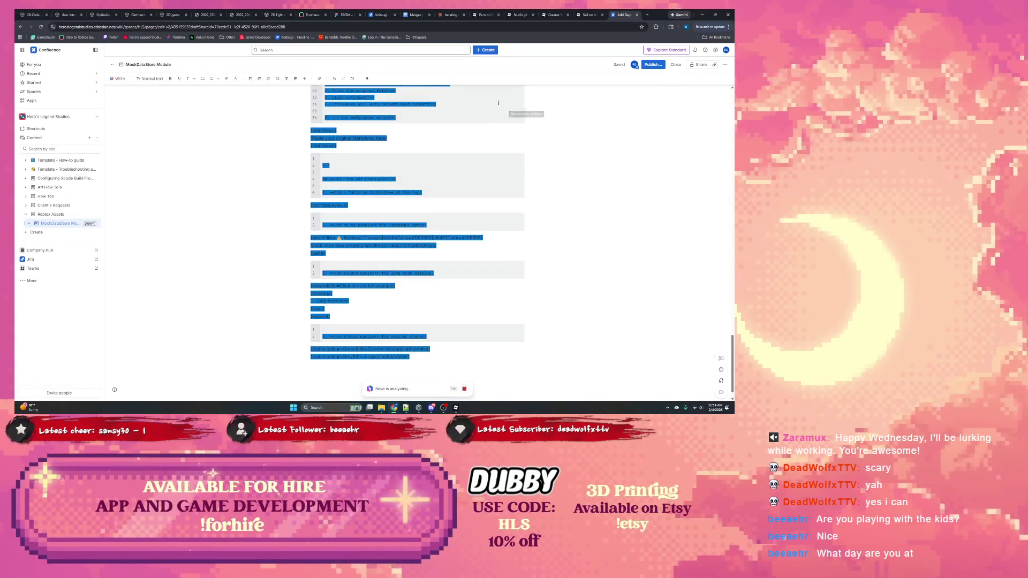
click(592, 14)
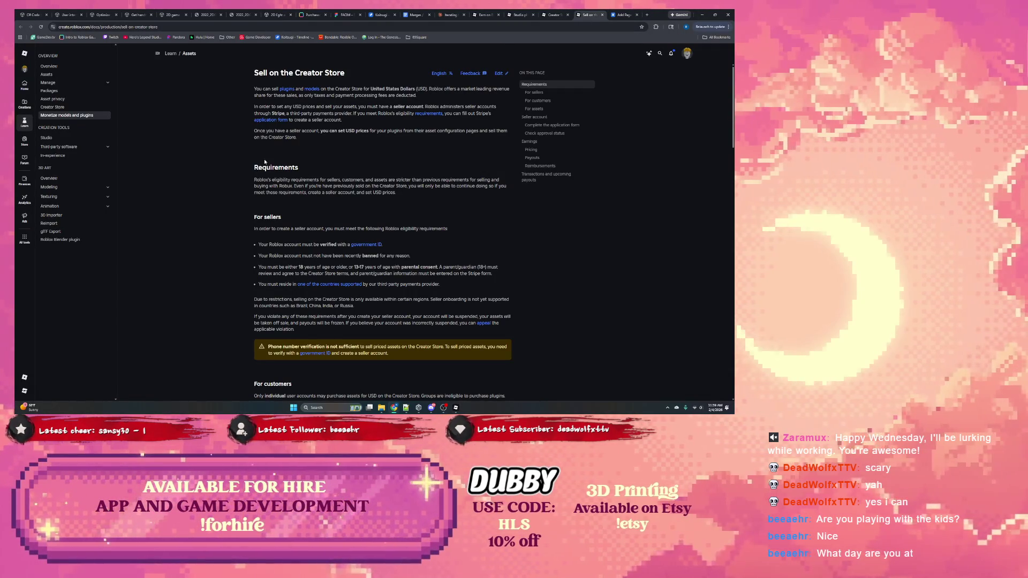
click(555, 14)
Read the Through Studio Toolbox and Explorer upload steps, then select MockDataStoreModule back in Studio.
scroll(302, 167, down, 2)
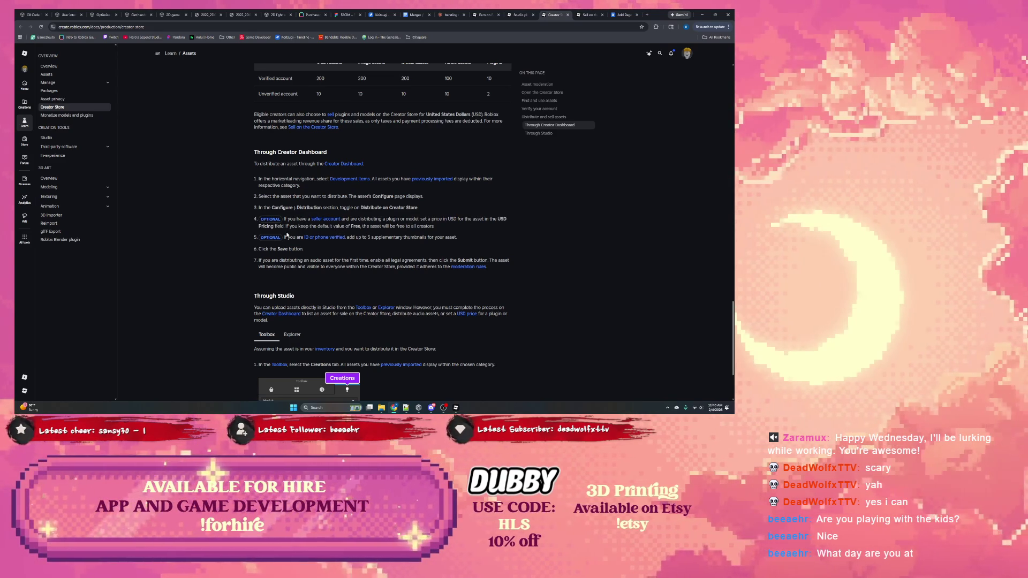
scroll(316, 233, down, 1)
scroll(288, 233, down, 2)
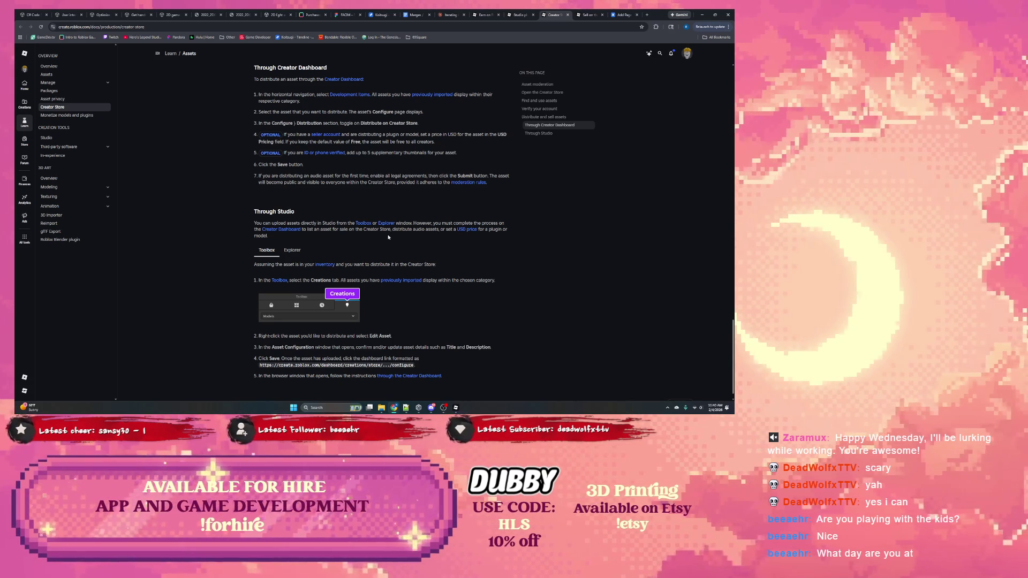
scroll(388, 238, down, 1)
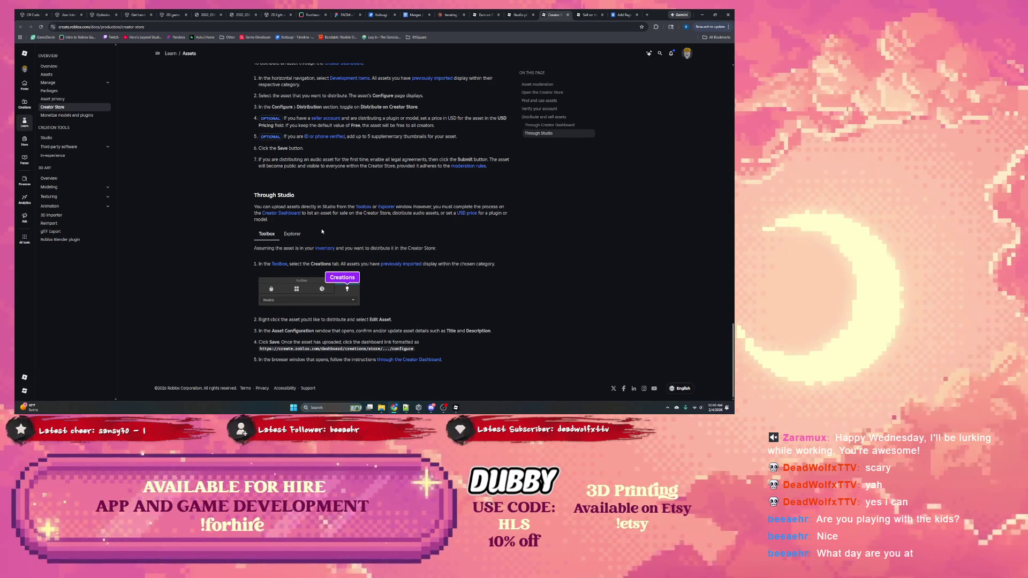
click(293, 234)
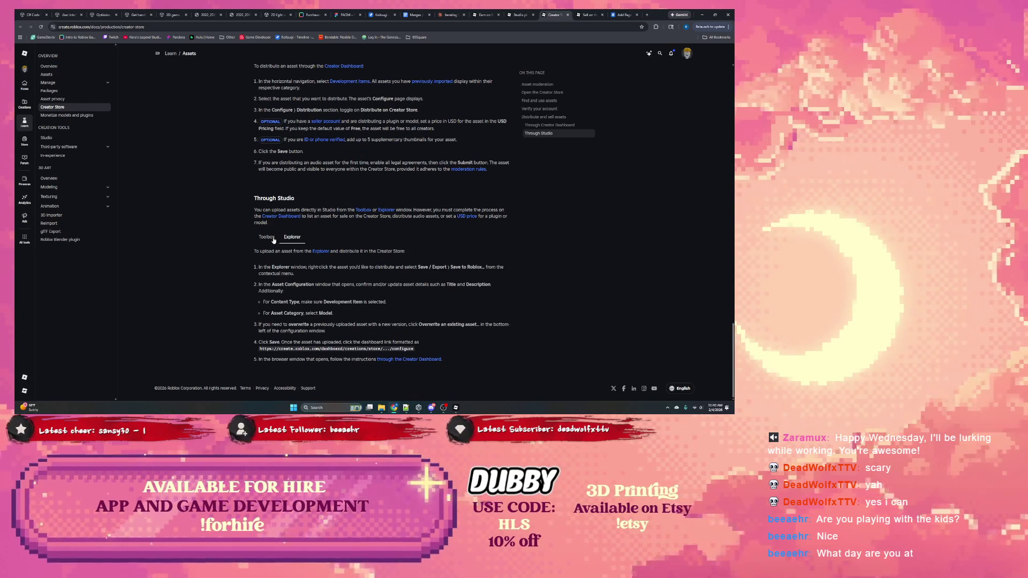
click(273, 240)
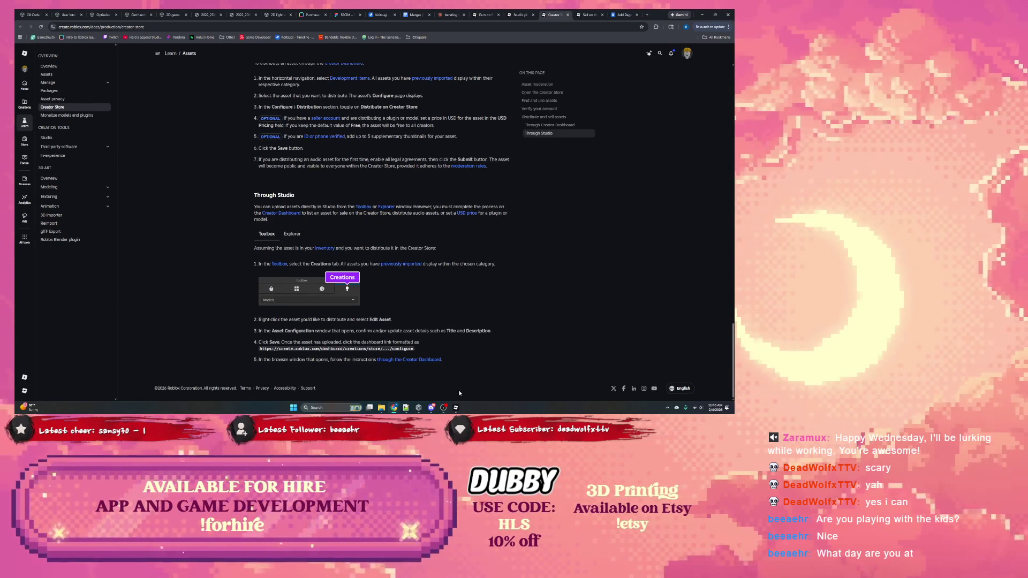
click(456, 407)
click(58, 117)
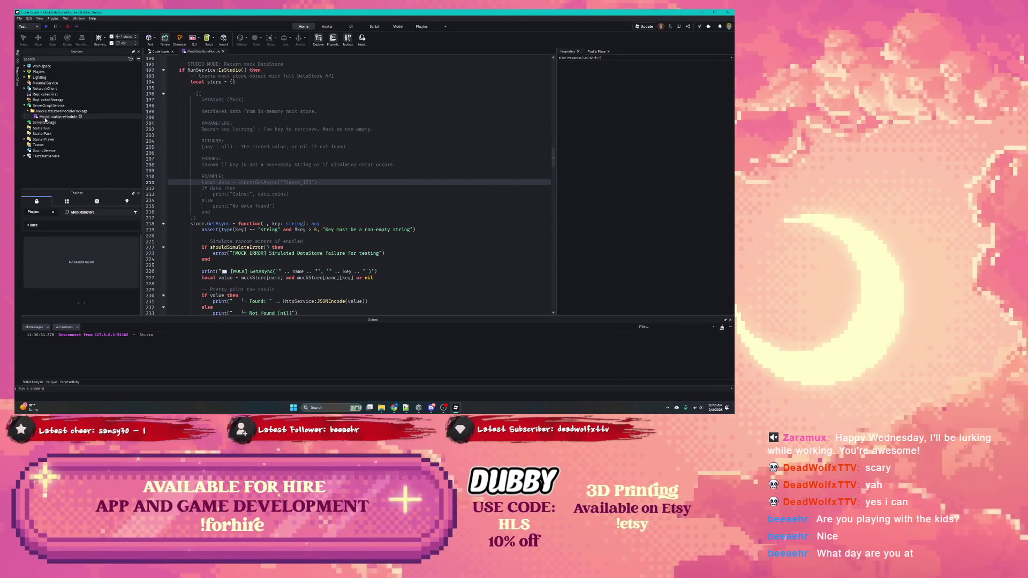
Set the Toolbox category to Models after trying Plugins and Videos, then right-click MockDataStoreModule.
click(127, 201)
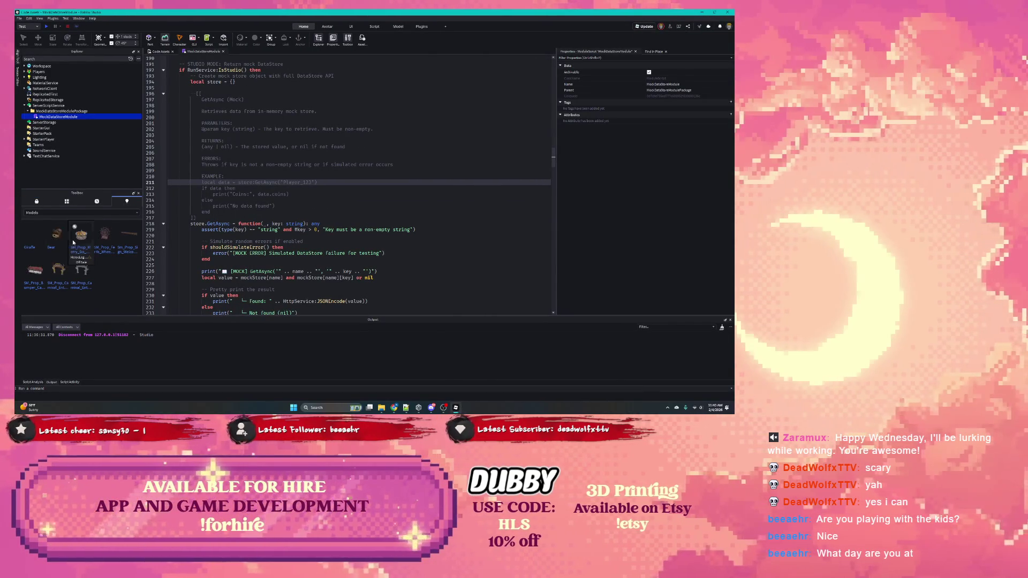
click(40, 213)
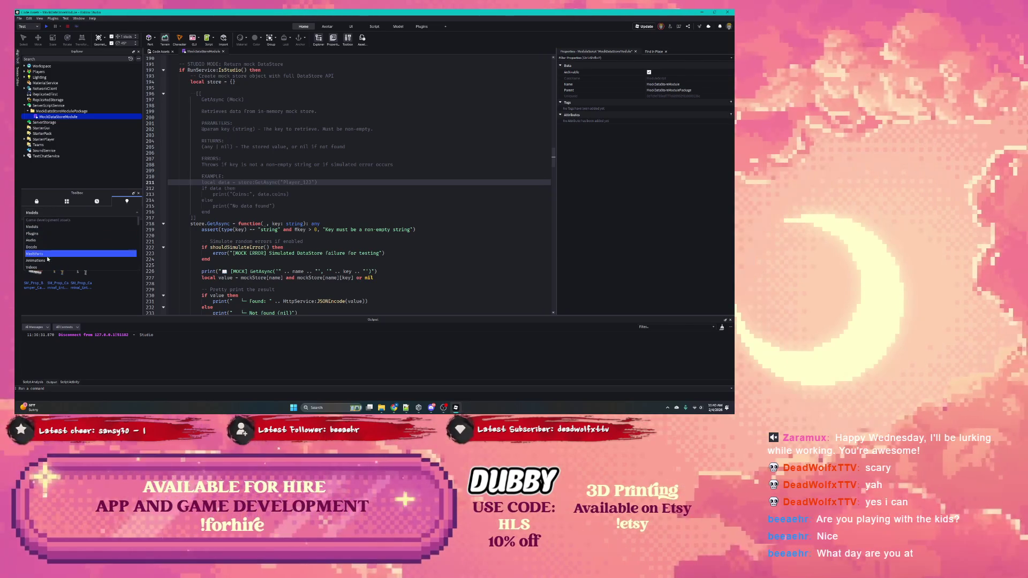
click(57, 234)
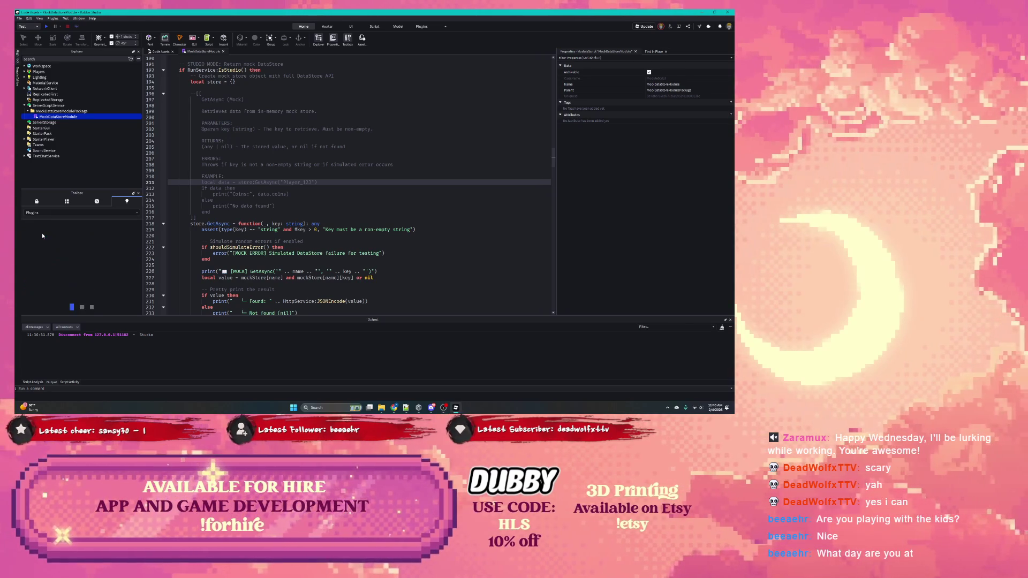
click(71, 214)
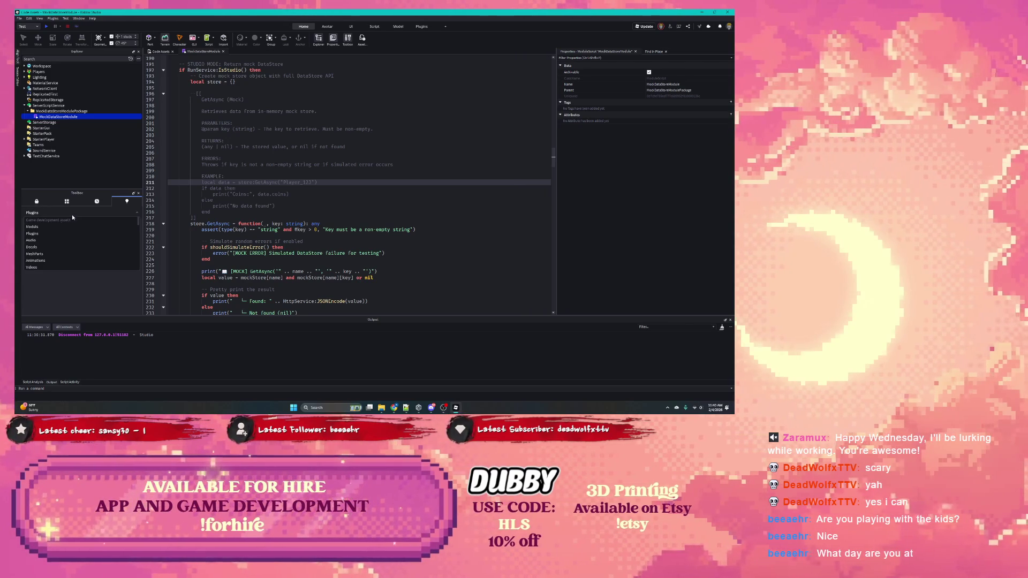
click(48, 228)
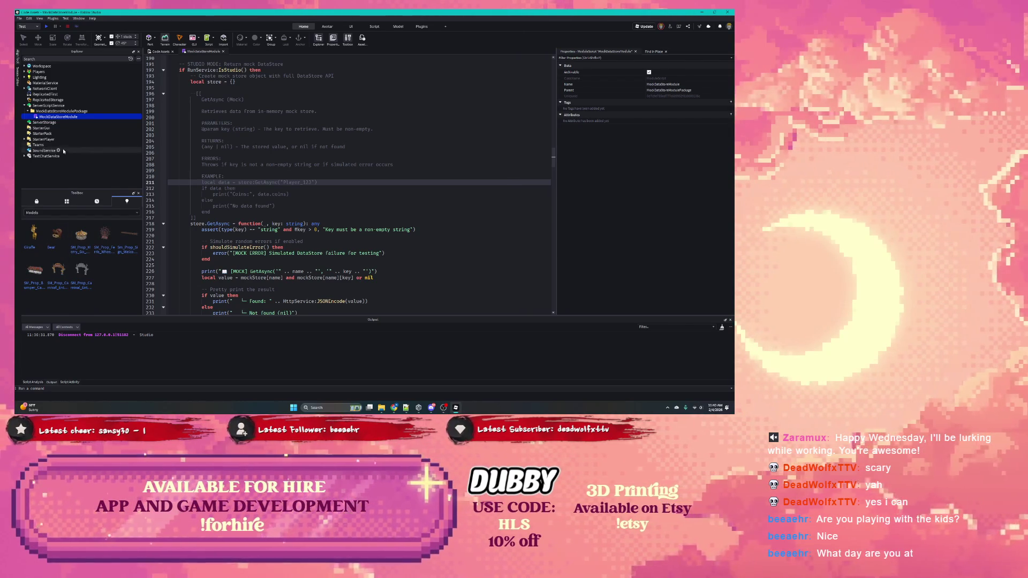
click(59, 213)
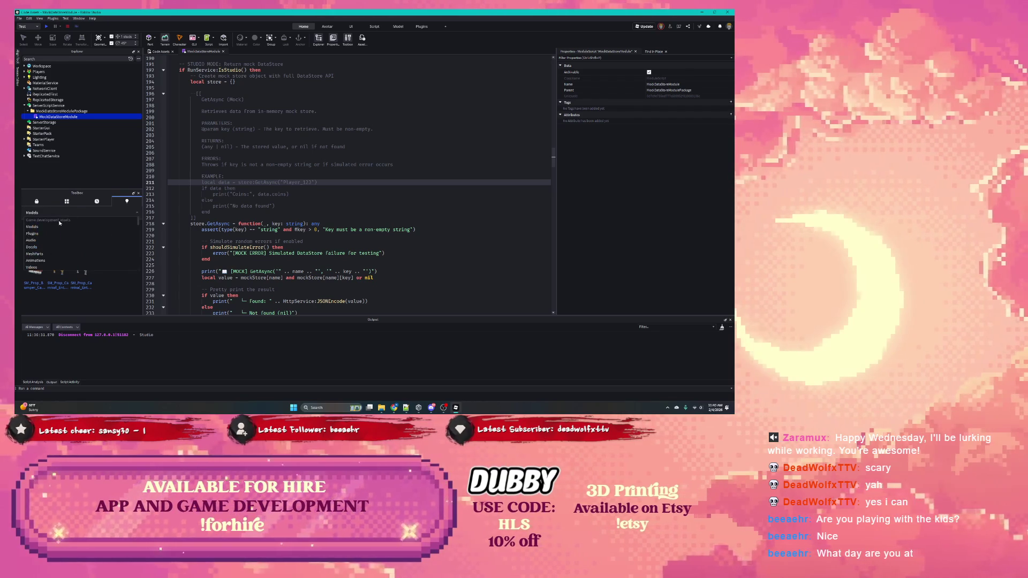
click(49, 267)
click(52, 214)
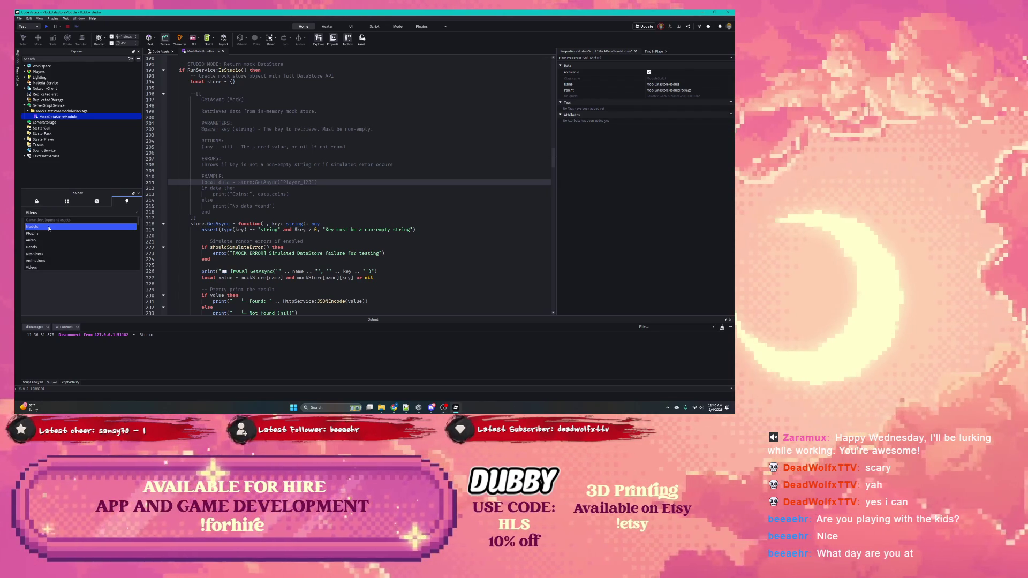
click(49, 228)
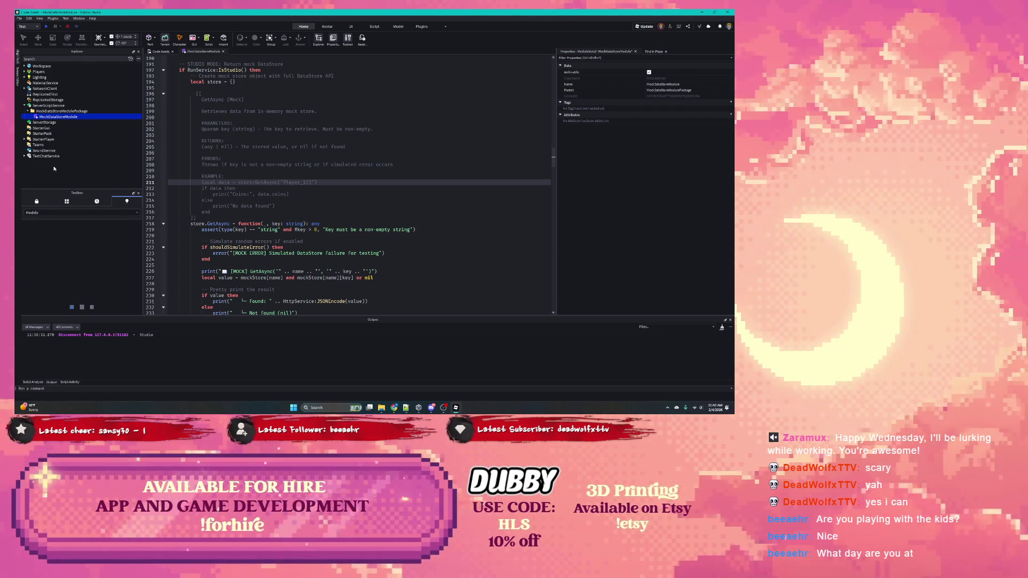
right_click(63, 117)
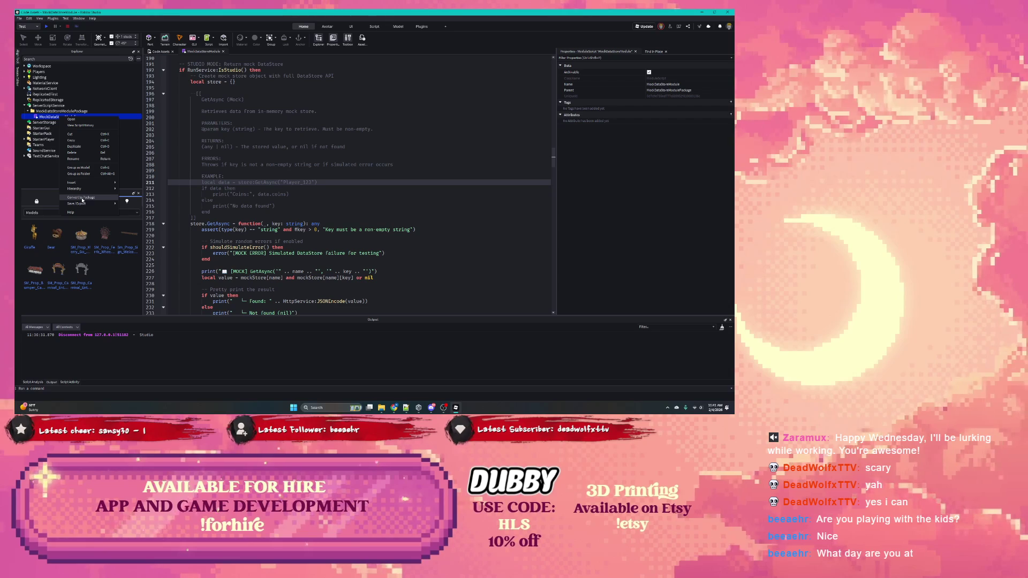
click(51, 112)
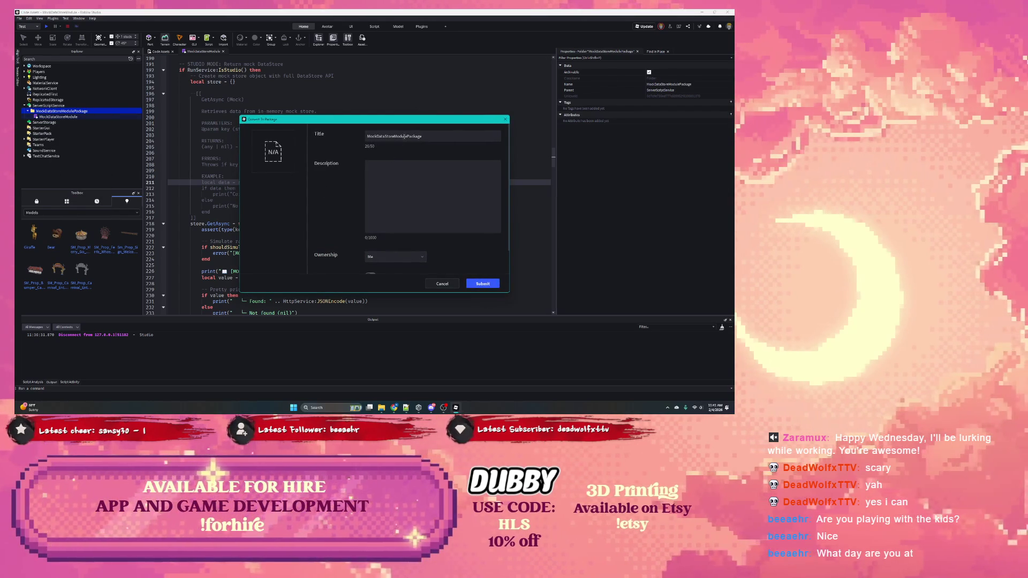
Abandon the first package publish and select the module's purpose comment lines in the script.
click(391, 177)
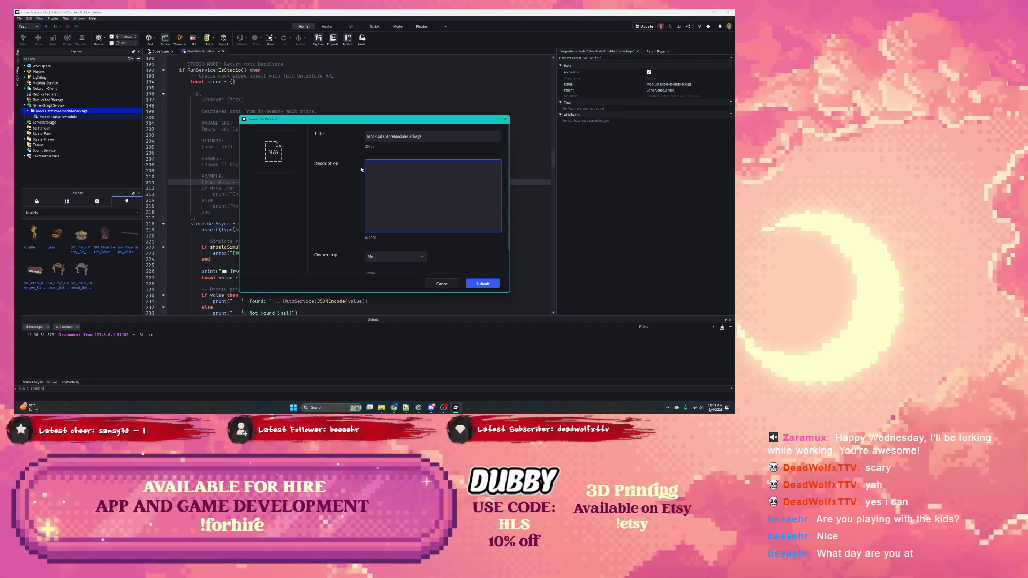
click(450, 284)
click(392, 215)
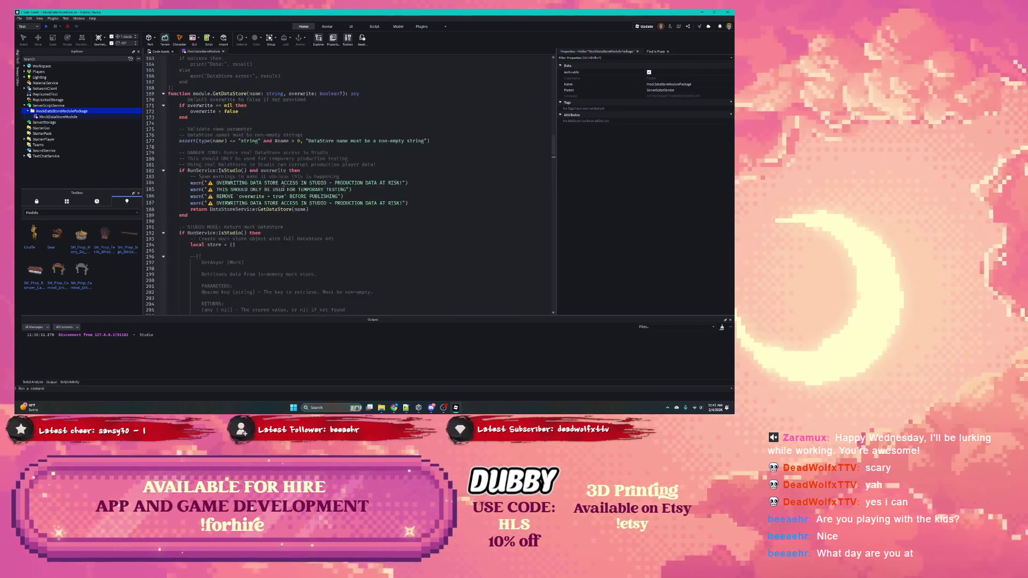
scroll(284, 188, up, 7)
drag(551, 138, 649, 73)
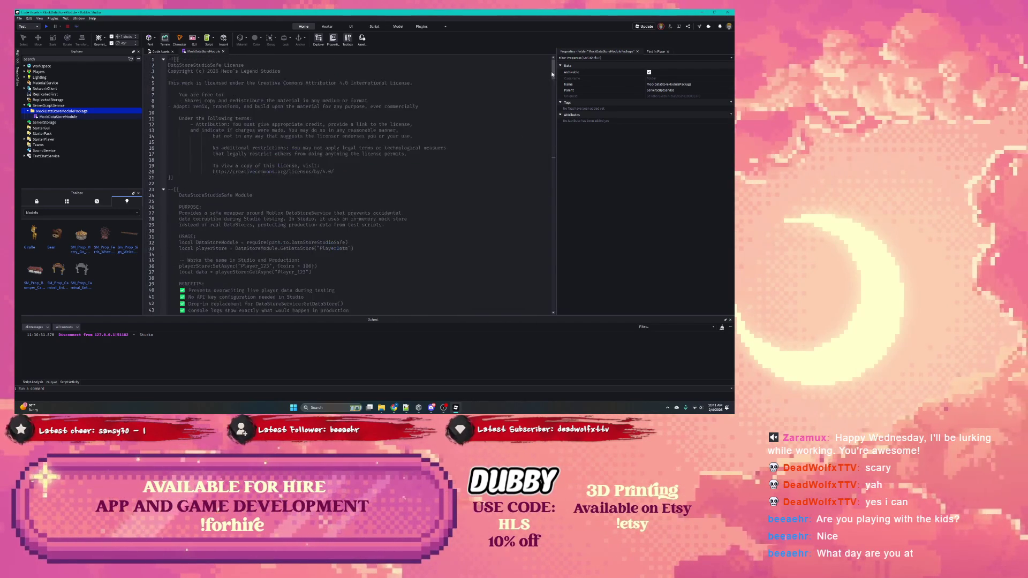
scroll(217, 126, down, 4)
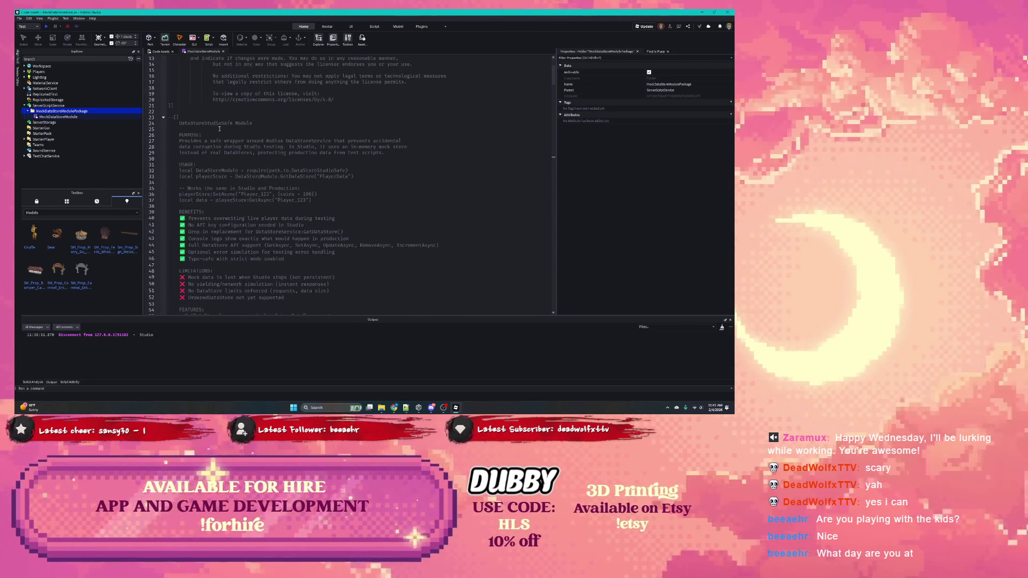
drag(179, 139, 387, 153)
key(ctrl+c)
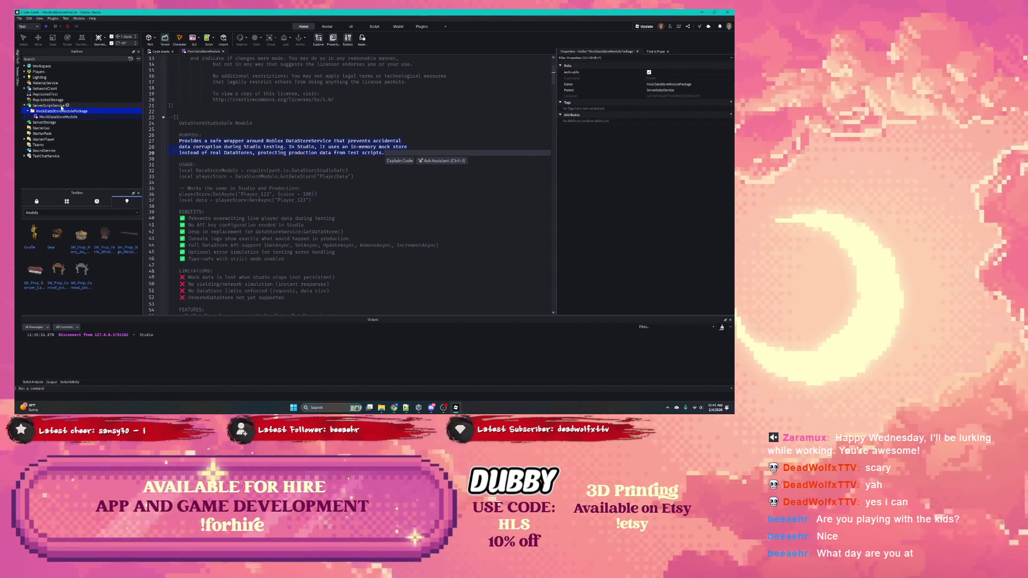
Convert the folder to a package, pasting the purpose text as description without line breaks.
right_click(60, 111)
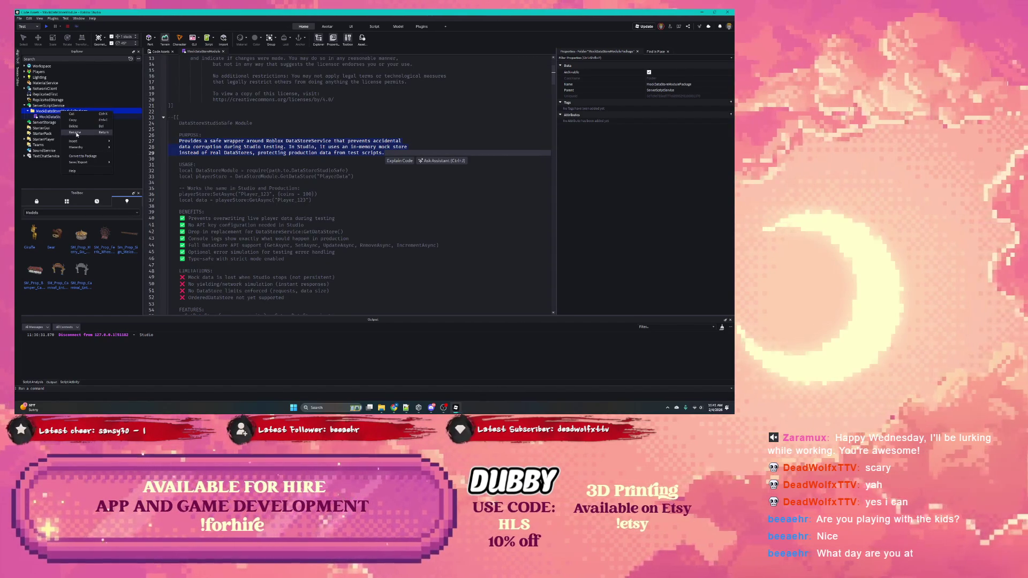
click(90, 157)
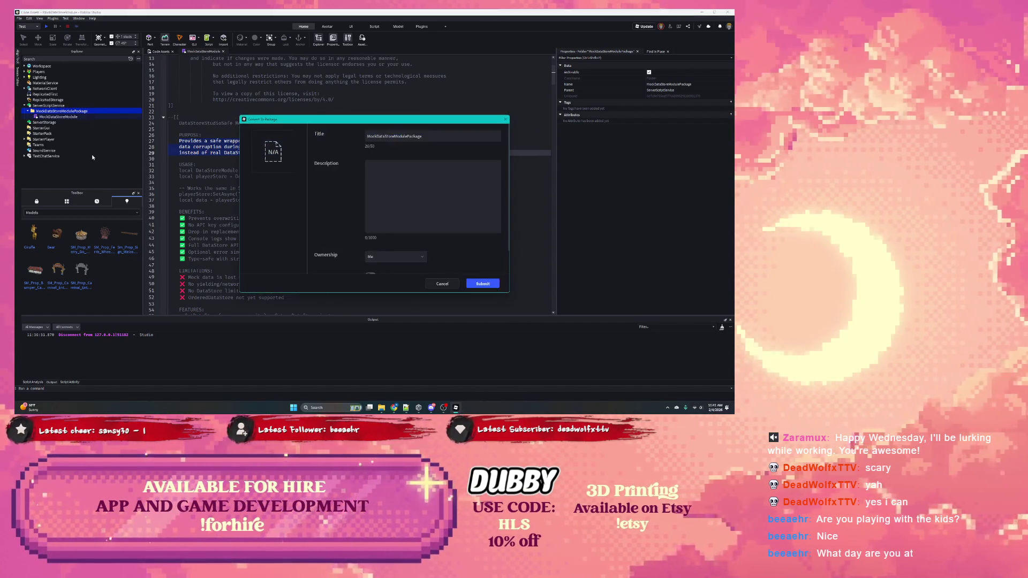
click(385, 184)
key(ctrl+v)
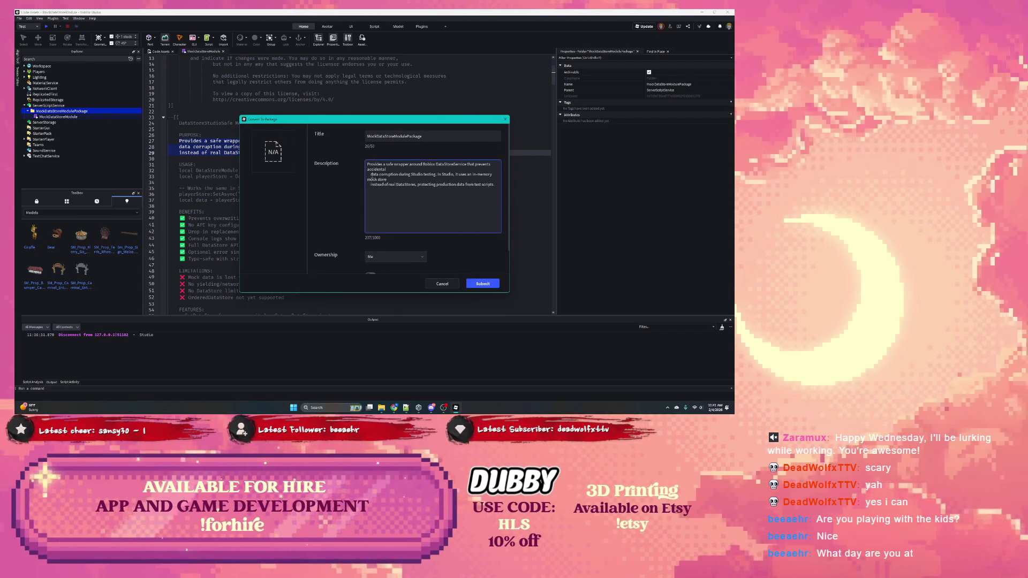
click(369, 174)
key(BackSpace)
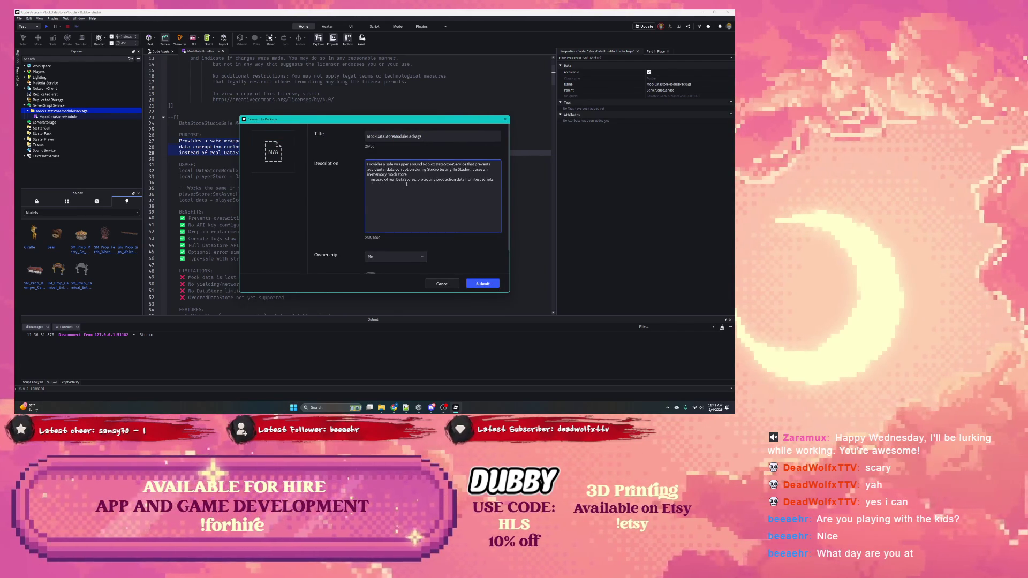
click(370, 180)
key(BackSpace)
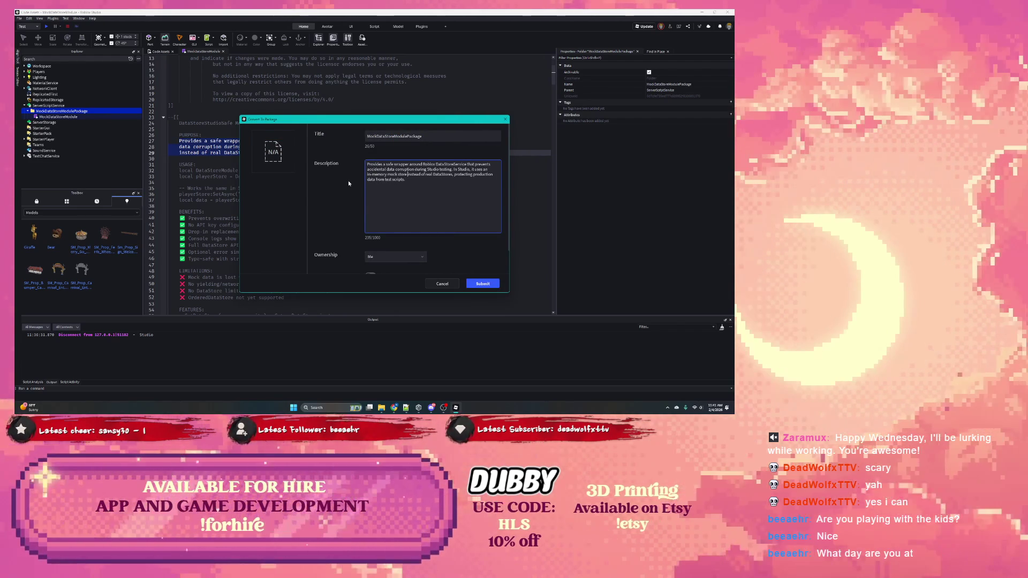
Review the ownership options, submit the package conversion and dismiss the success message.
scroll(440, 244, down, 1)
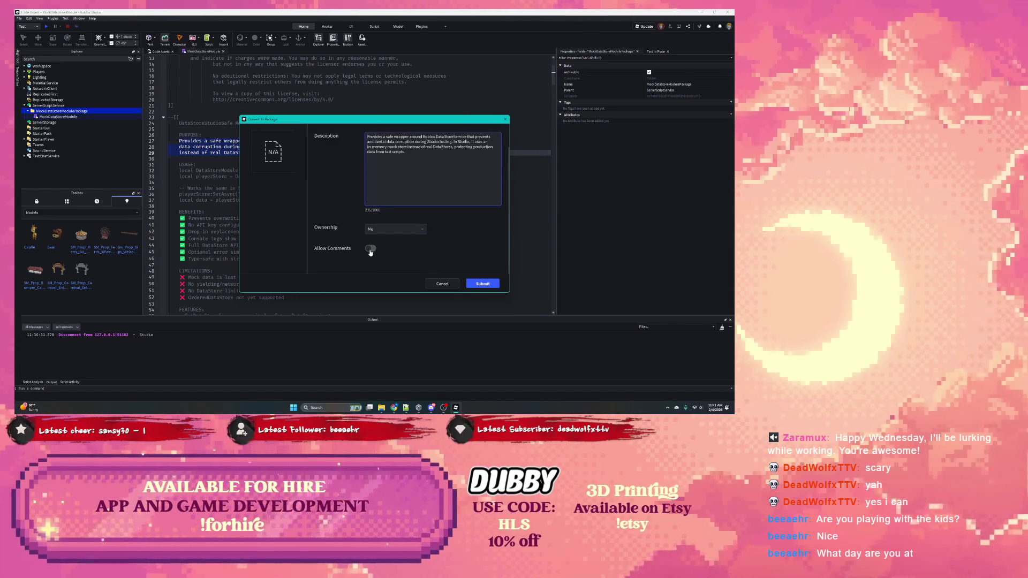
scroll(351, 243, up, 2)
scroll(351, 243, down, 1)
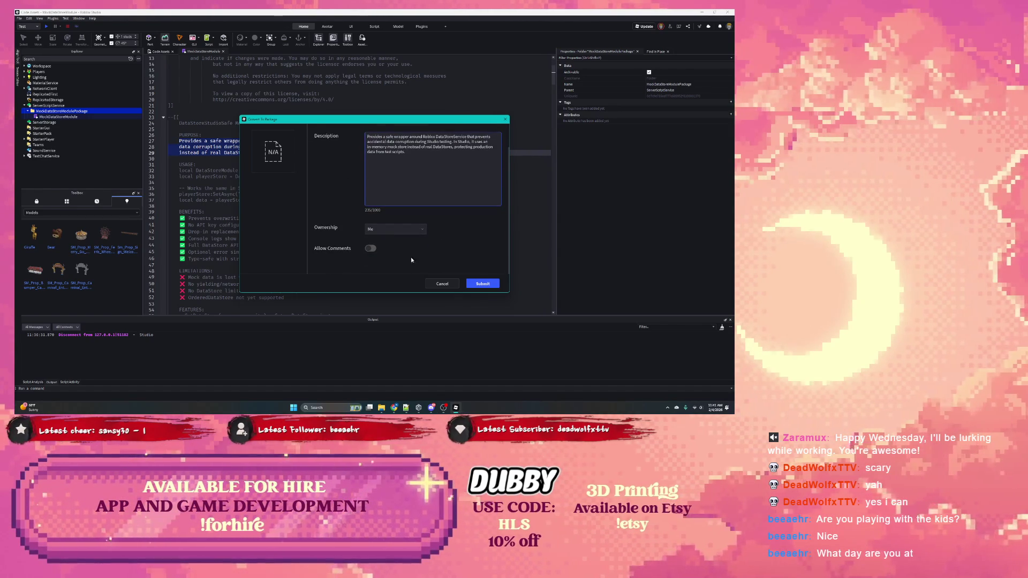
click(401, 231)
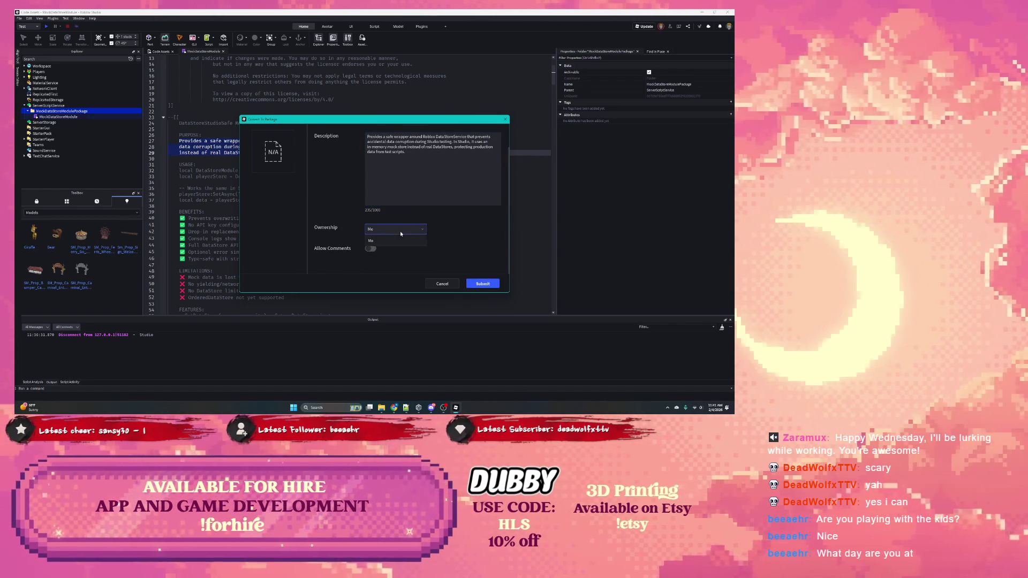
click(481, 284)
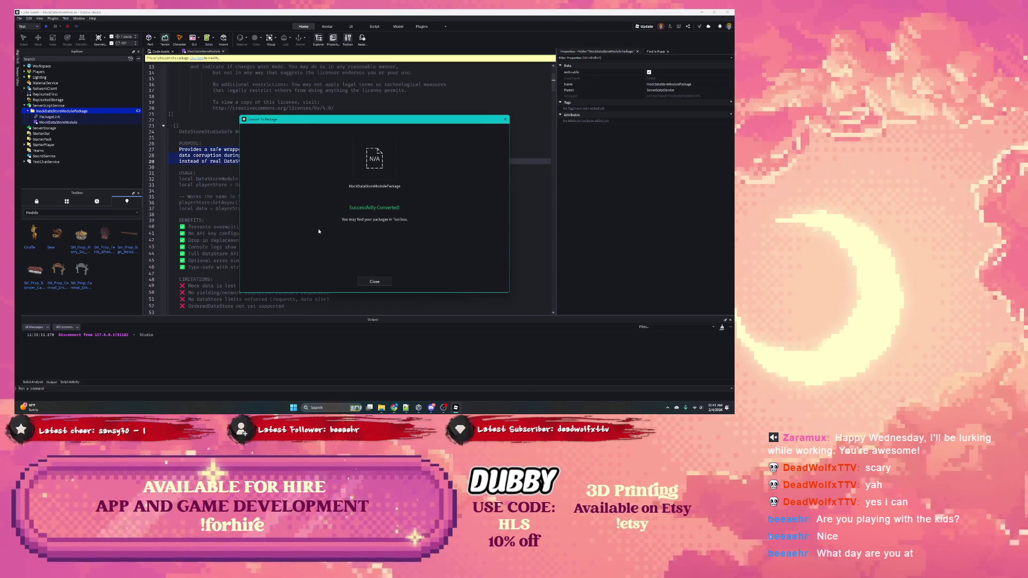
click(375, 281)
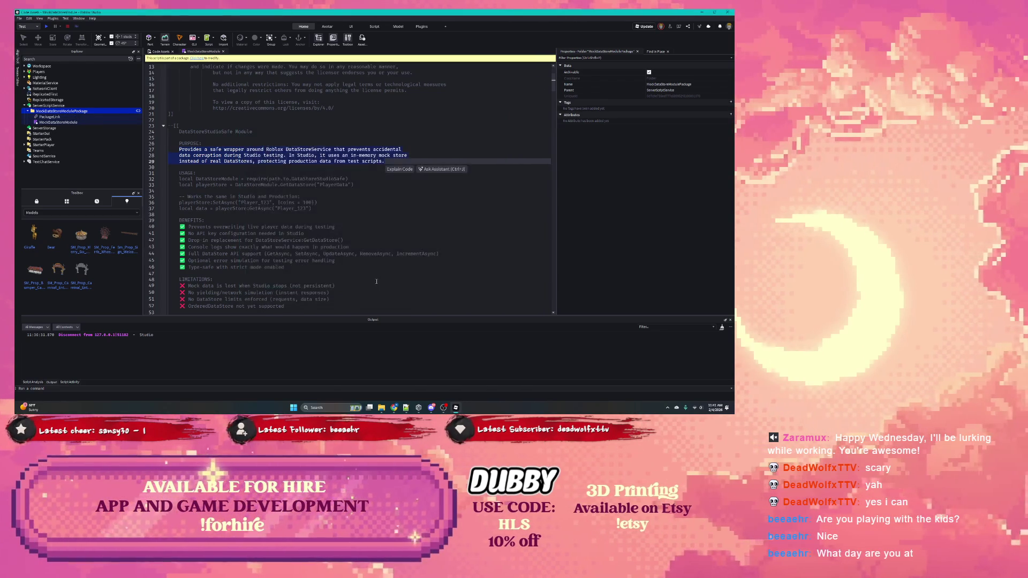
Search the Toolbox Creator Store listing for 'Mock'.
click(51, 213)
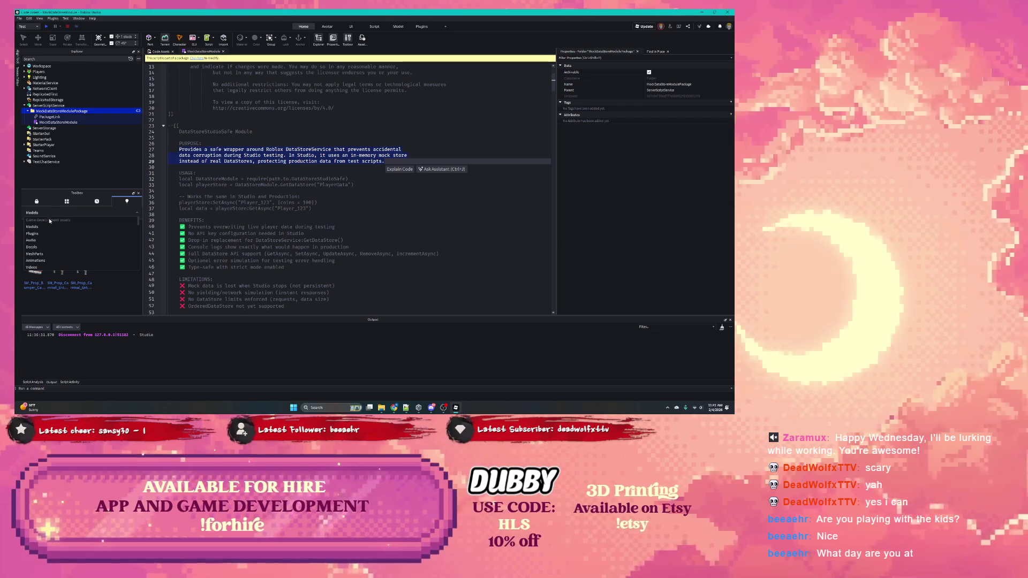
click(36, 202)
click(36, 202)
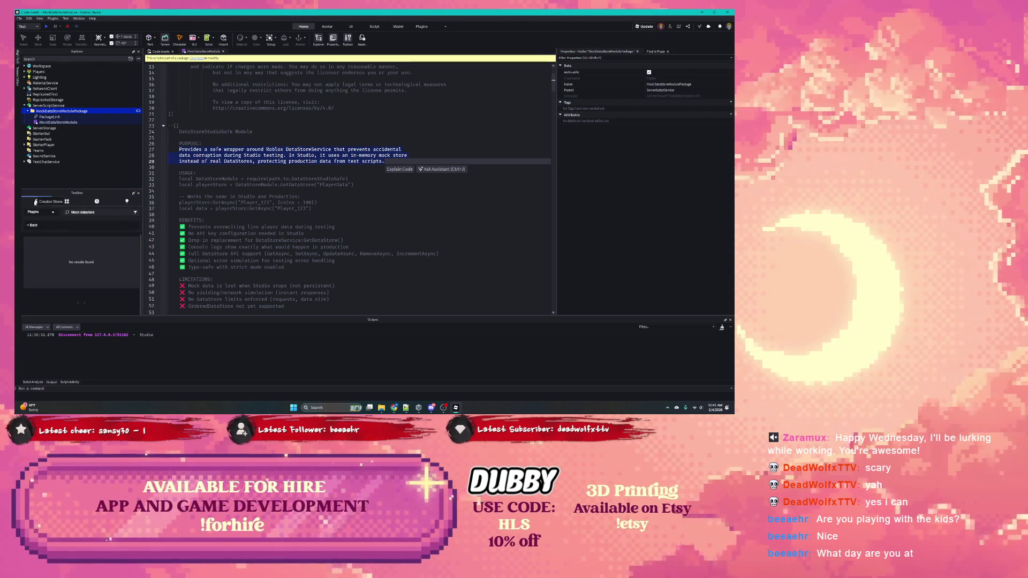
click(37, 214)
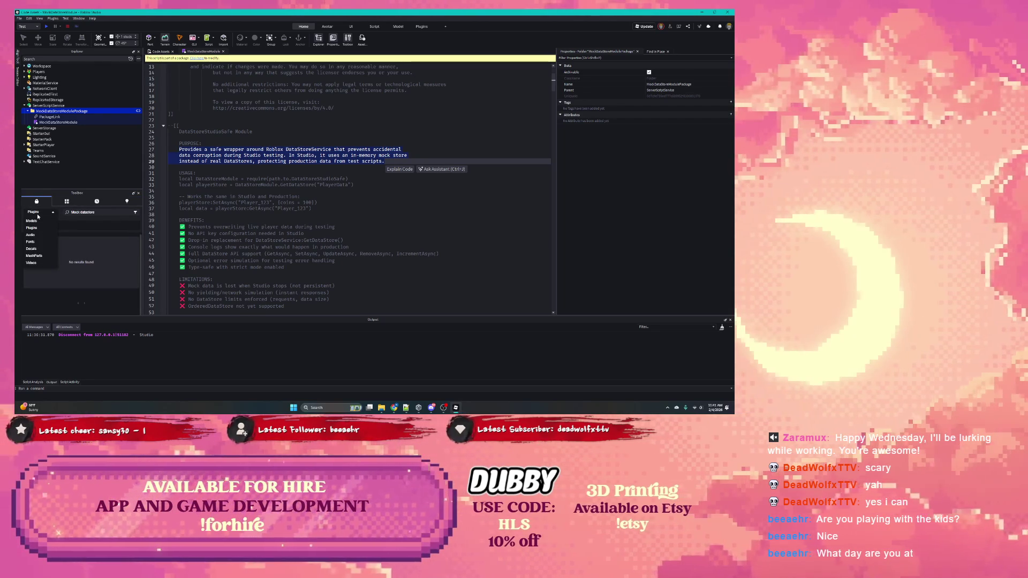
click(78, 213)
click(98, 213)
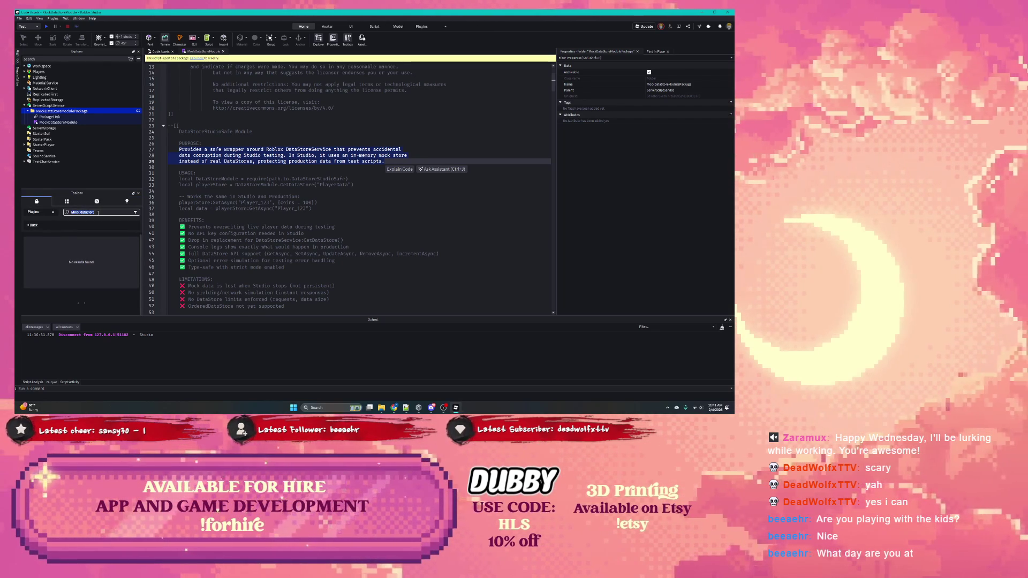
text(Mock)
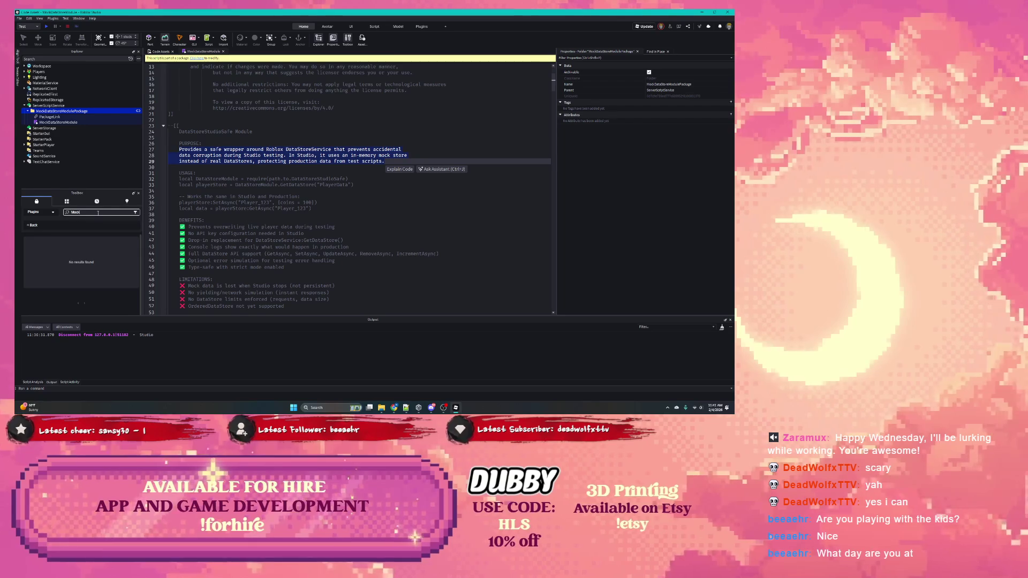
key(Return)
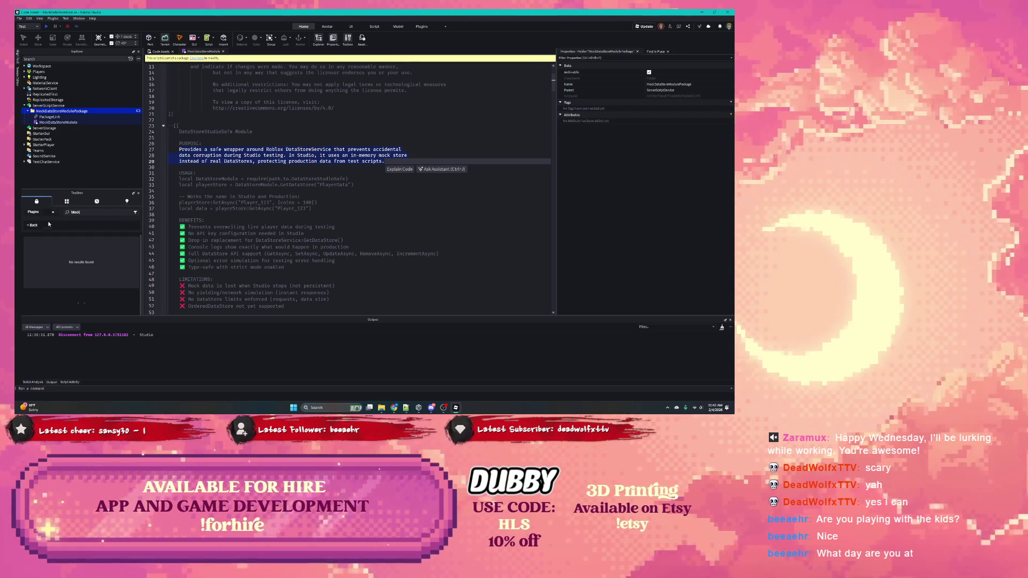
List My Packages in the Toolbox inventory and insert MockDataStoreModulePackage into Workspace.
click(128, 202)
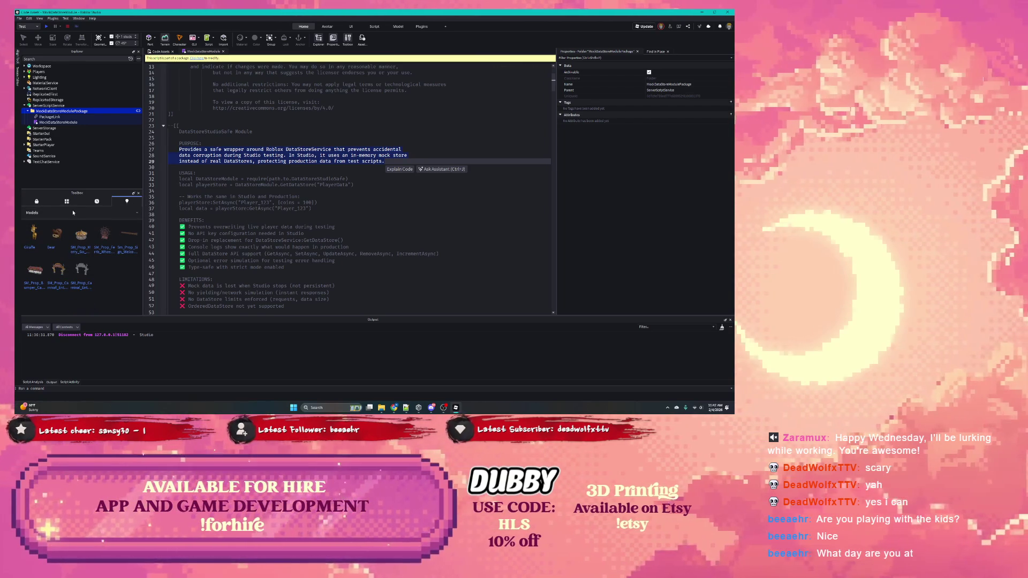
click(36, 213)
click(38, 234)
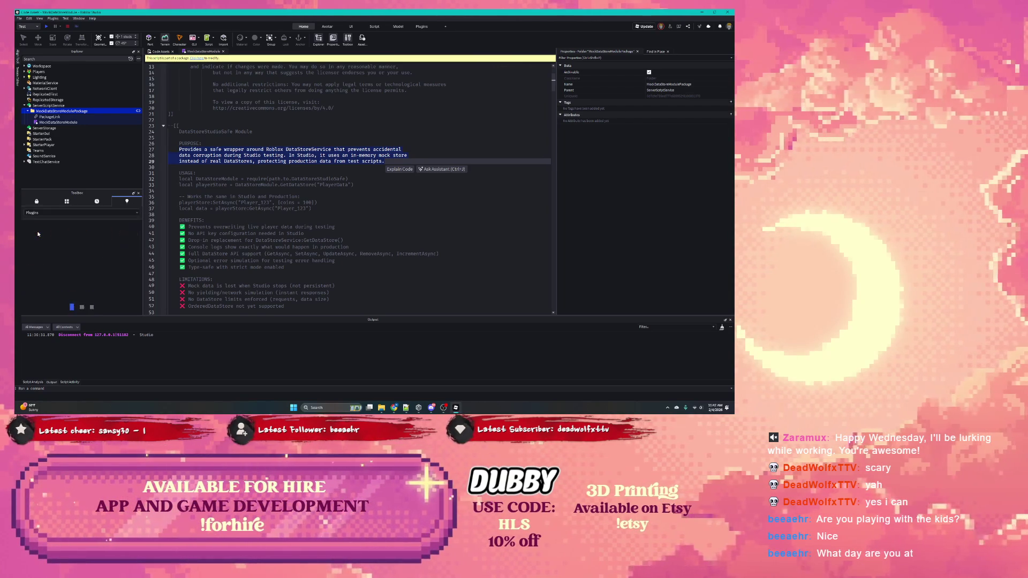
click(34, 214)
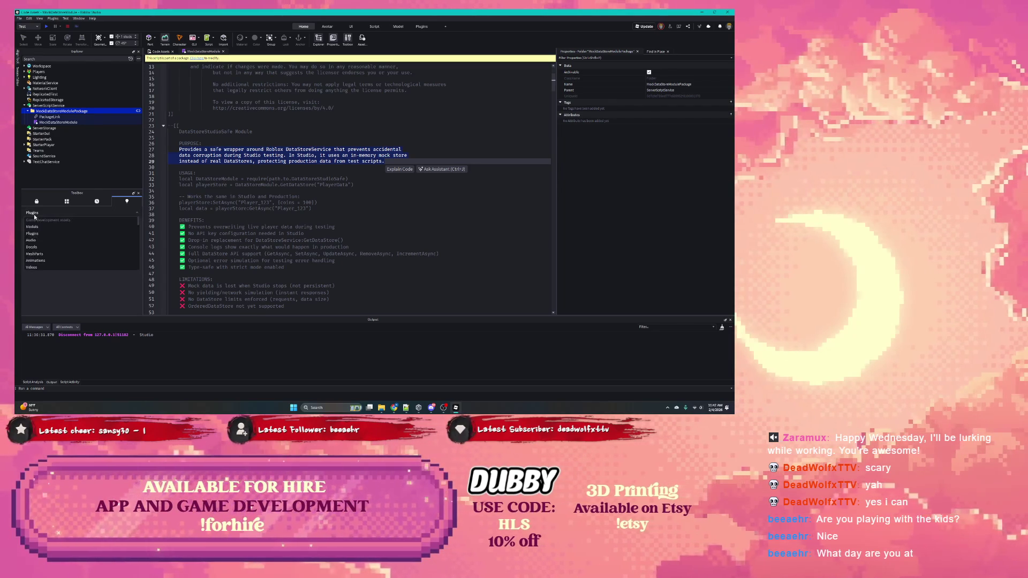
click(64, 202)
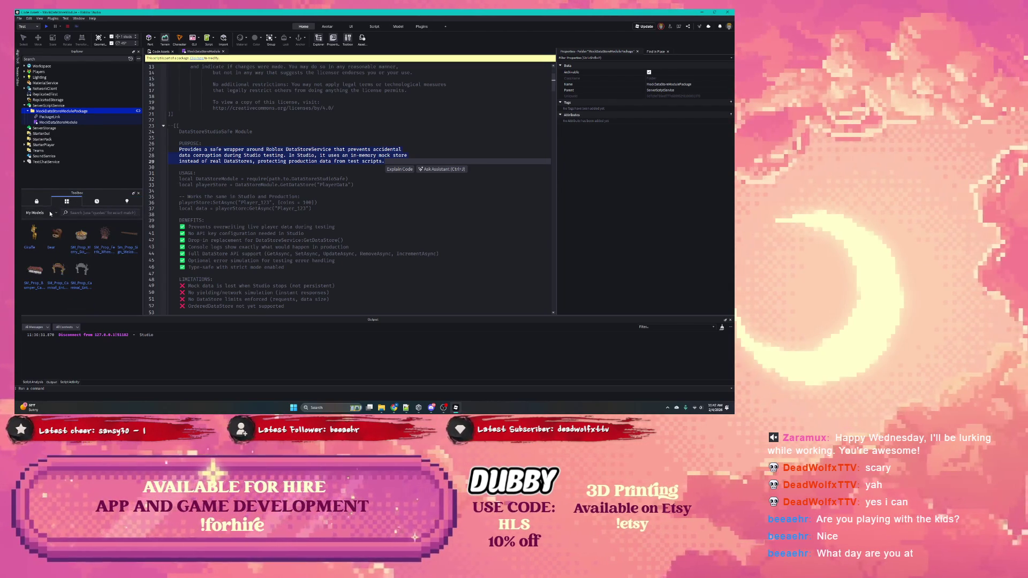
click(49, 214)
click(48, 252)
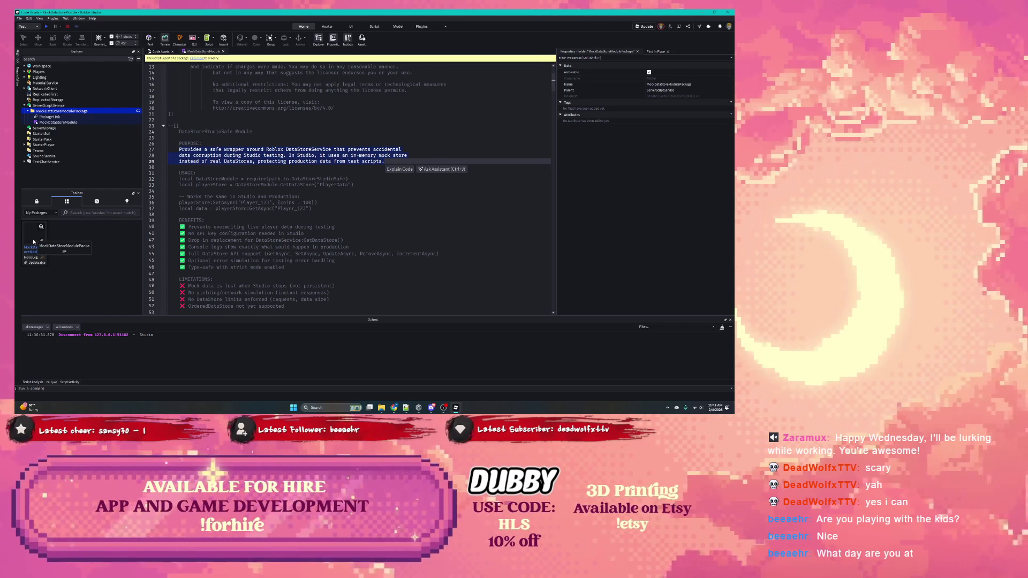
click(34, 241)
right_click(35, 240)
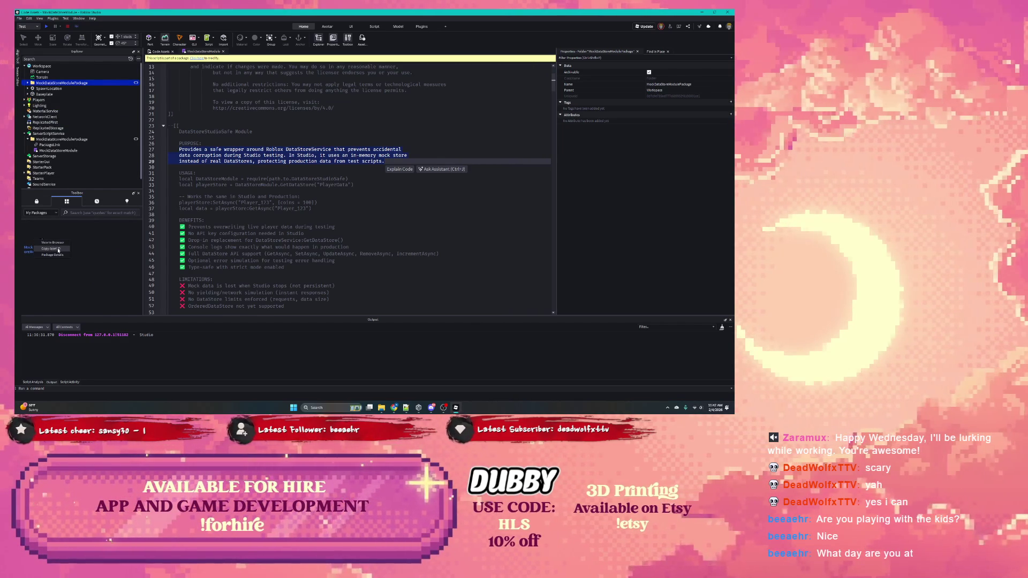
Copy the package's asset ID, delete the Workspace copy and inspect its PackageLink.
click(59, 249)
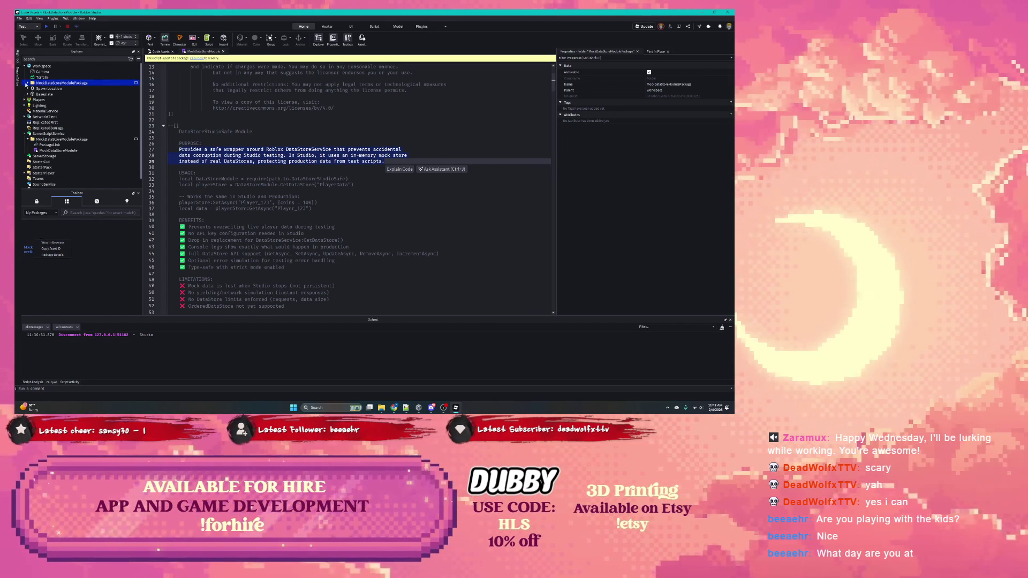
click(27, 84)
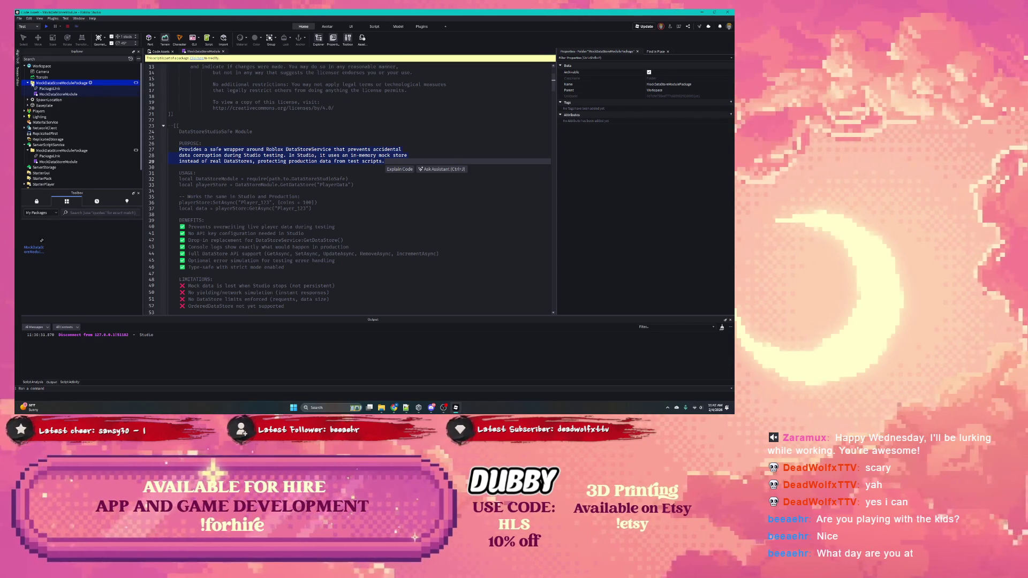
key(Delete)
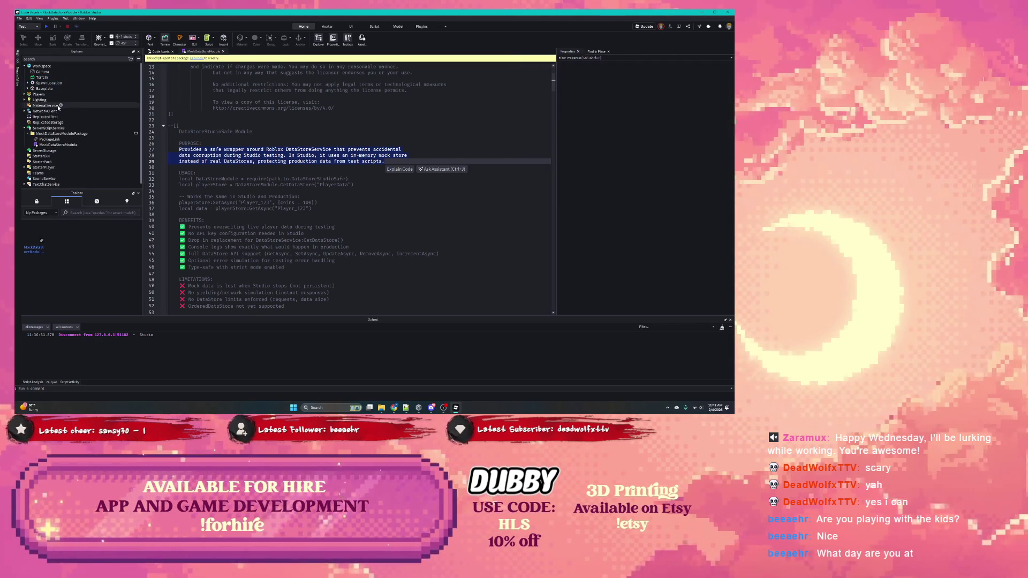
click(53, 140)
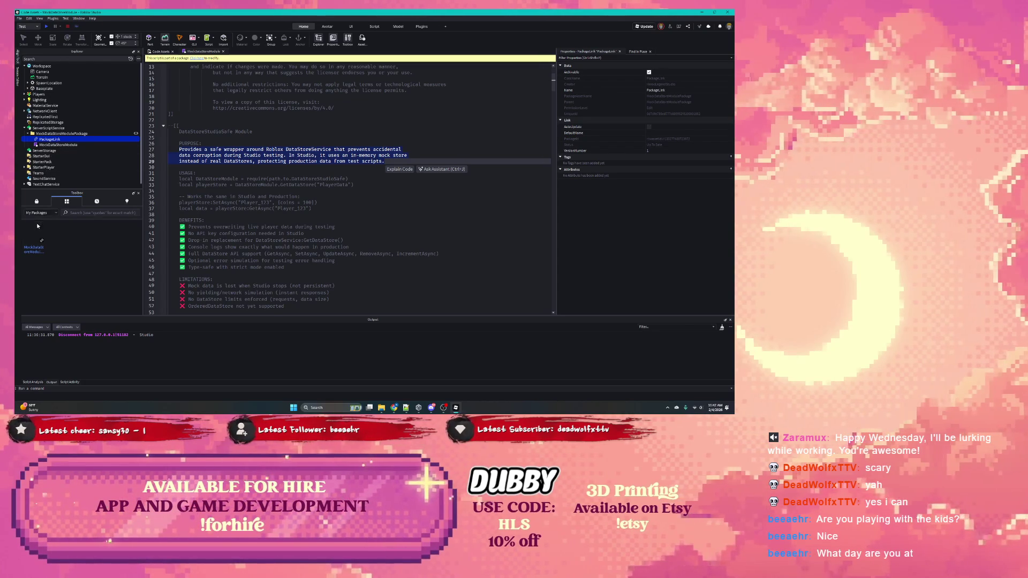
Switch the Toolbox back to My Models and bring the Creator Store browser forward.
click(67, 203)
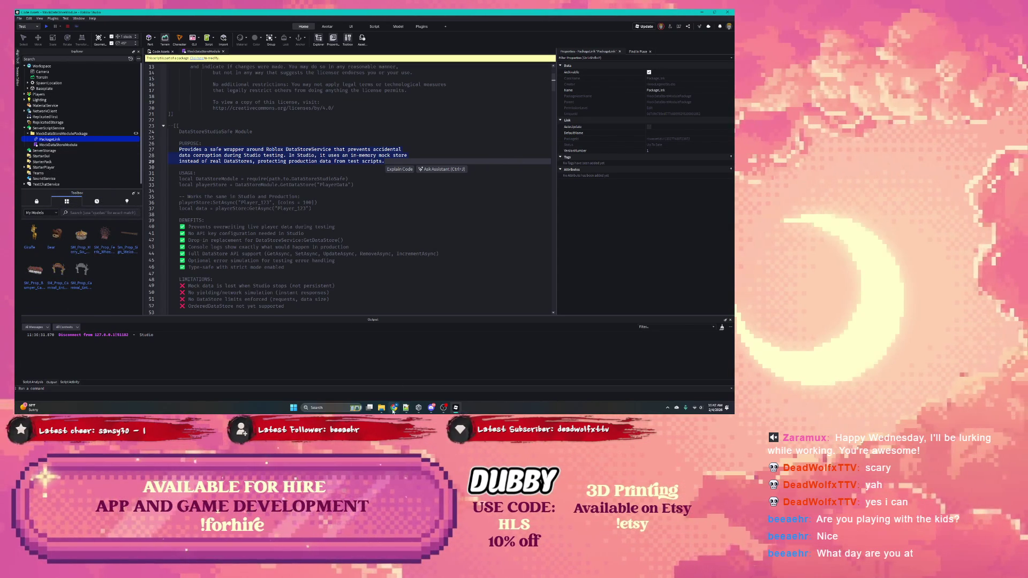
mouse_move(399, 409)
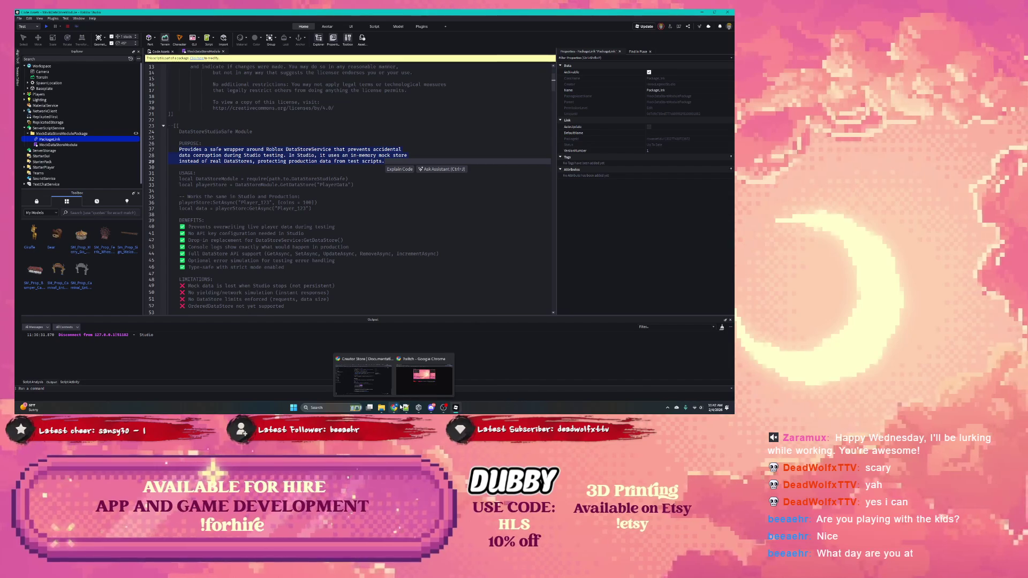
click(370, 381)
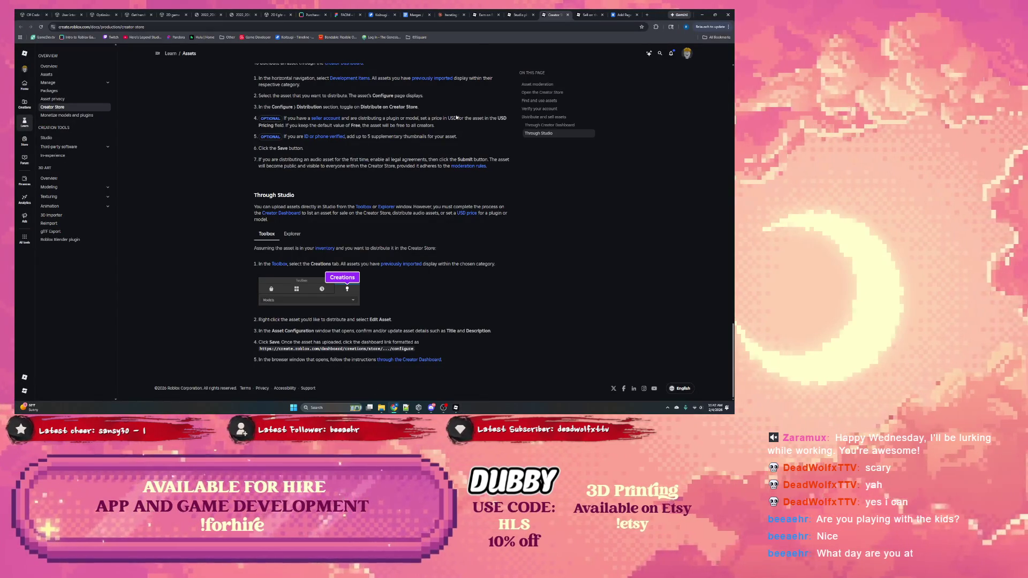
On the MockDataStore Module Confluence page, keep then stop the Rovo AI analysis.
click(608, 16)
click(623, 15)
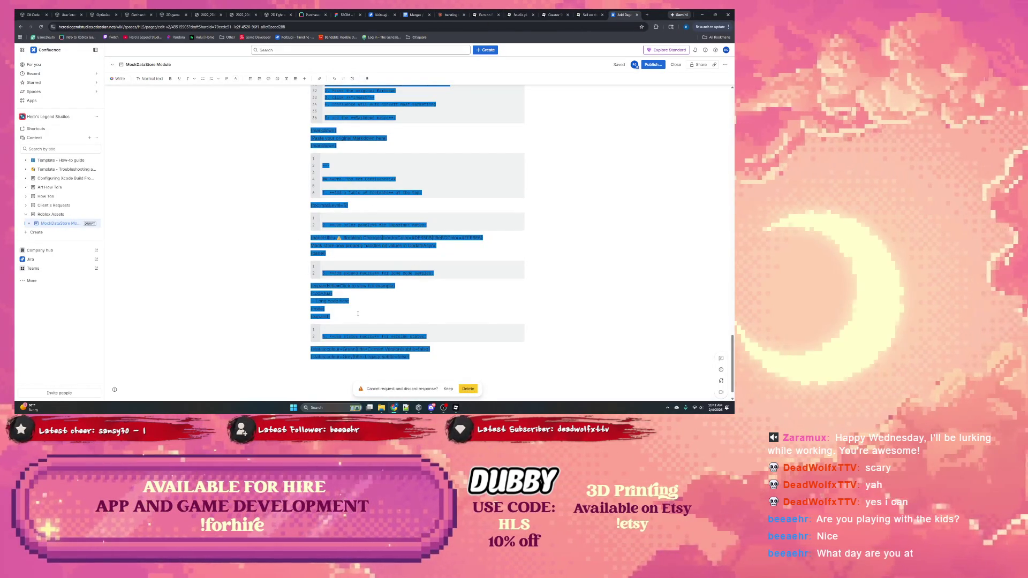
scroll(348, 305, down, 1)
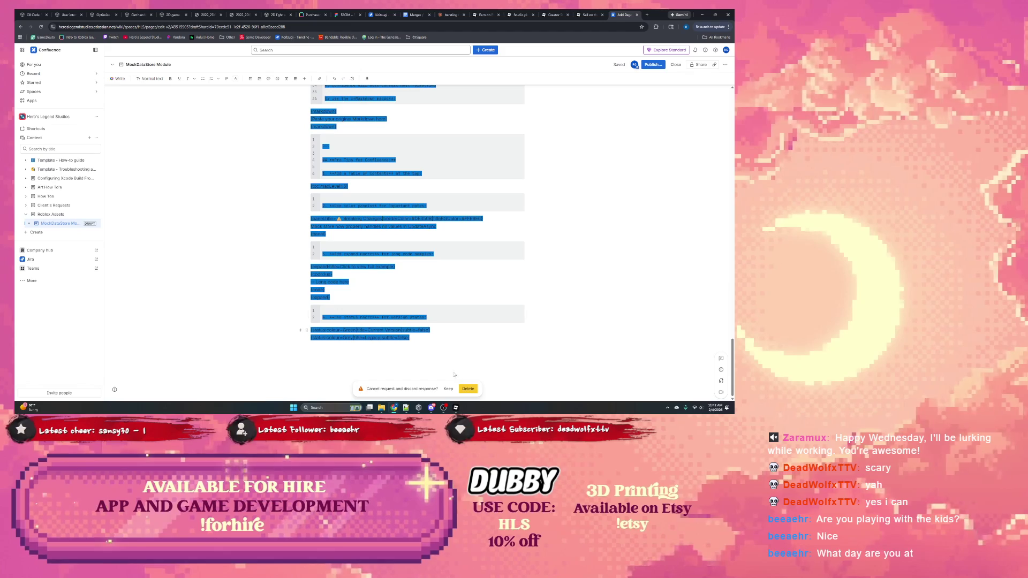
click(448, 389)
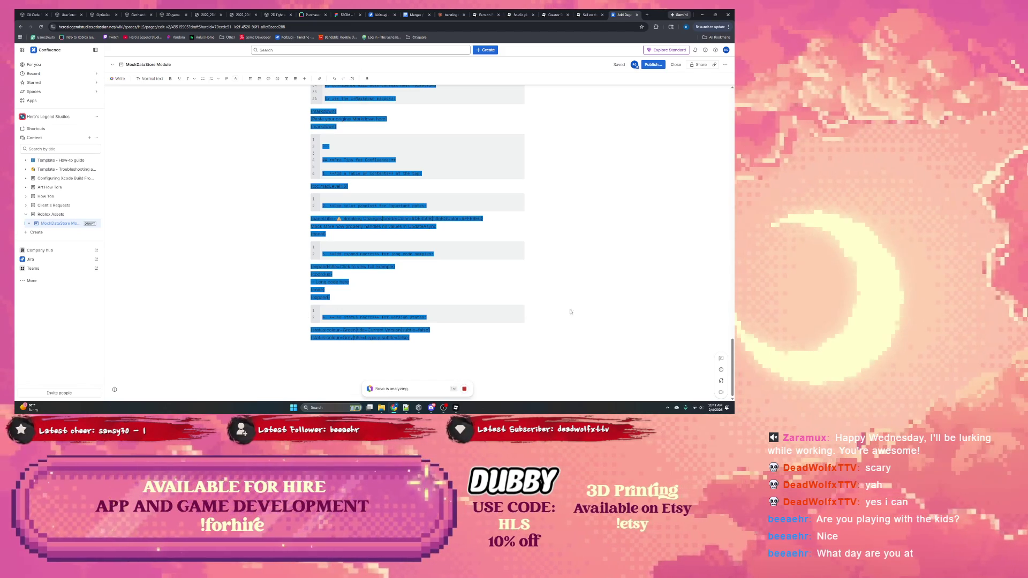
scroll(570, 312, up, 15)
scroll(575, 286, up, 10)
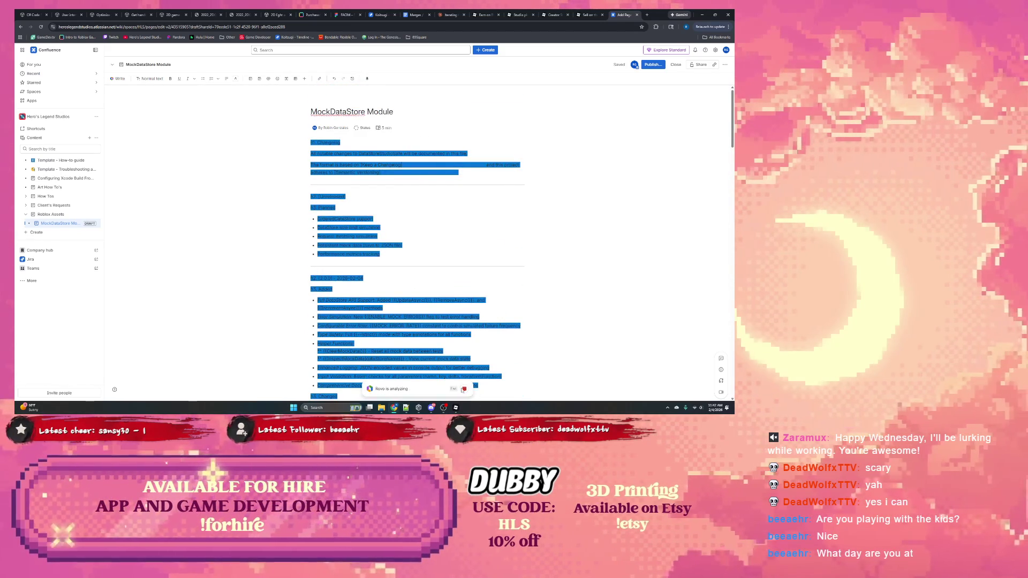
click(465, 391)
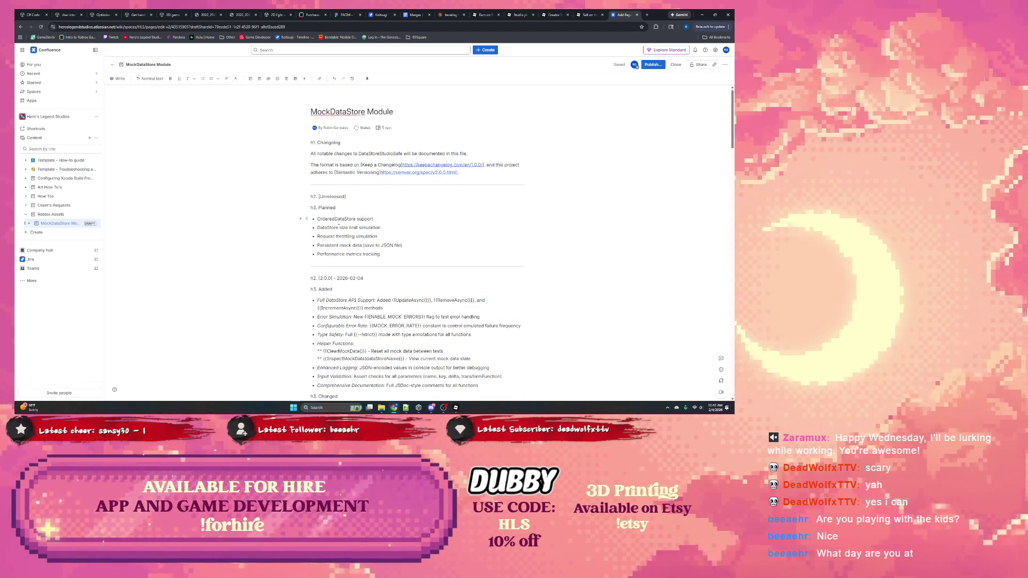
Delete the 'h1. ' prefix before Changelog and select the word Changelog.
drag(318, 143, 310, 142)
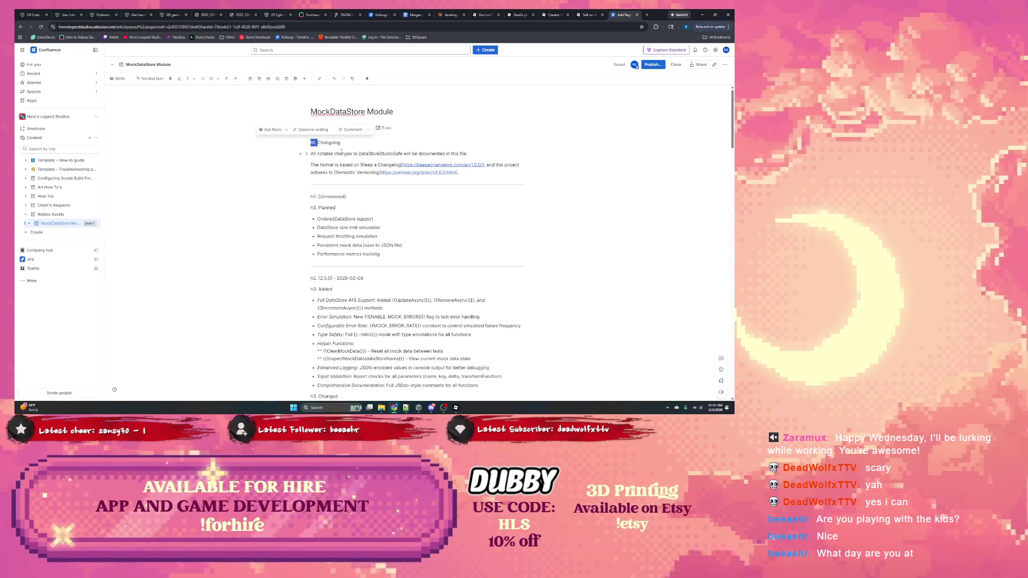
key(BackSpace)
double_click(331, 145)
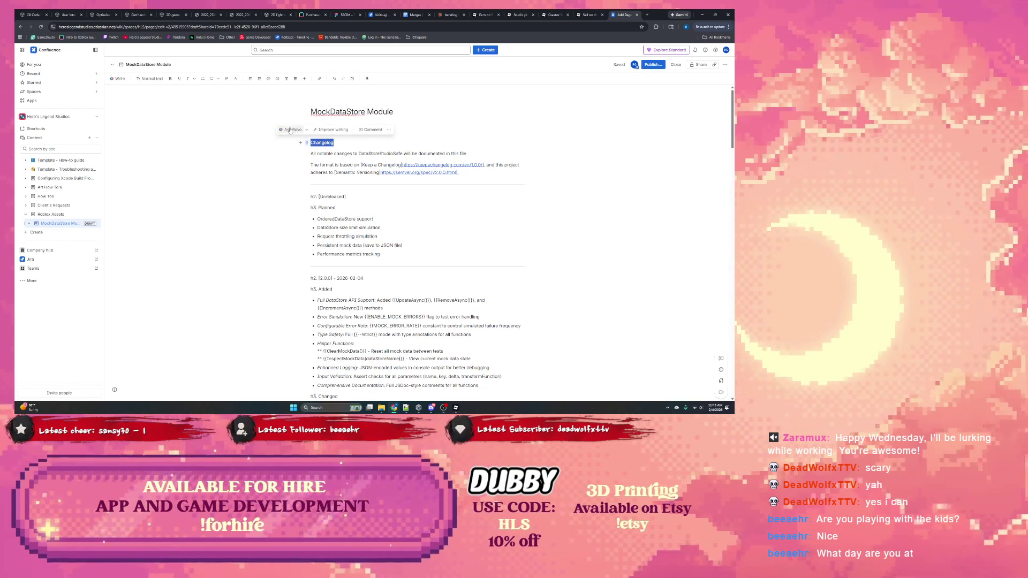
Apply Heading 1 to the Changelog line.
click(153, 79)
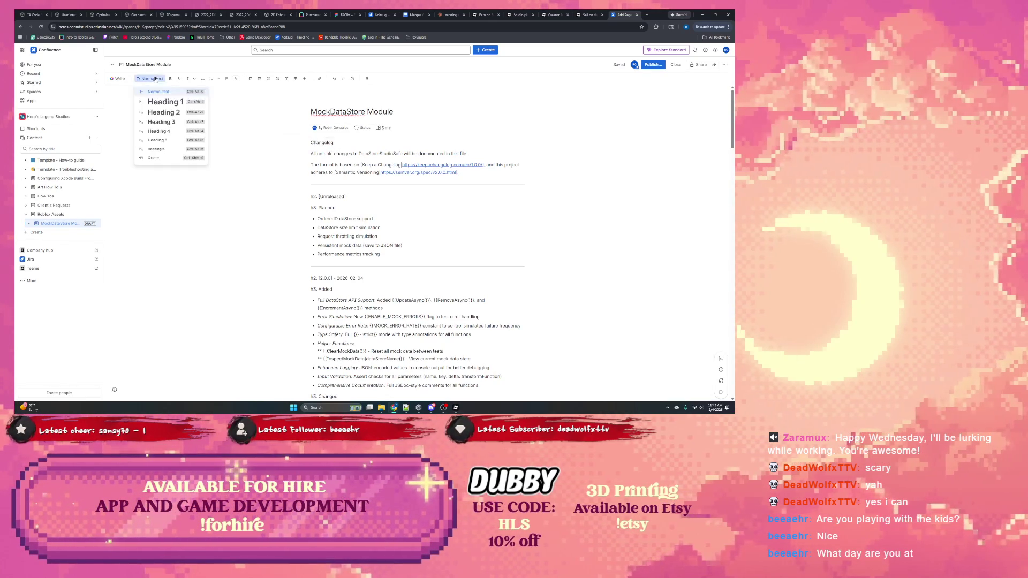
click(156, 100)
click(525, 169)
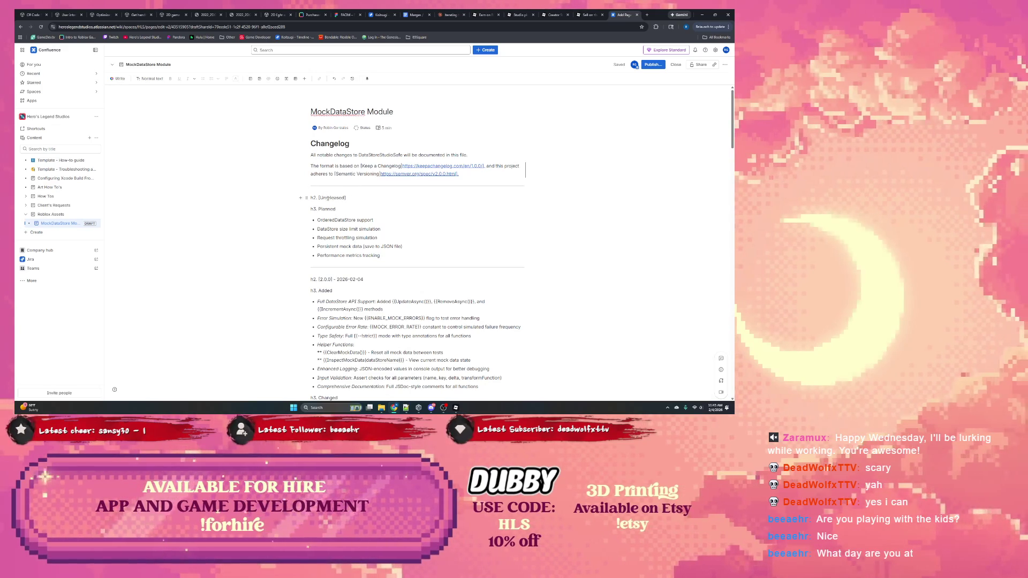
Remove the h3. prefix, make [Unreleased] a Heading 2 and Planned a Heading 3.
drag(318, 210, 294, 210)
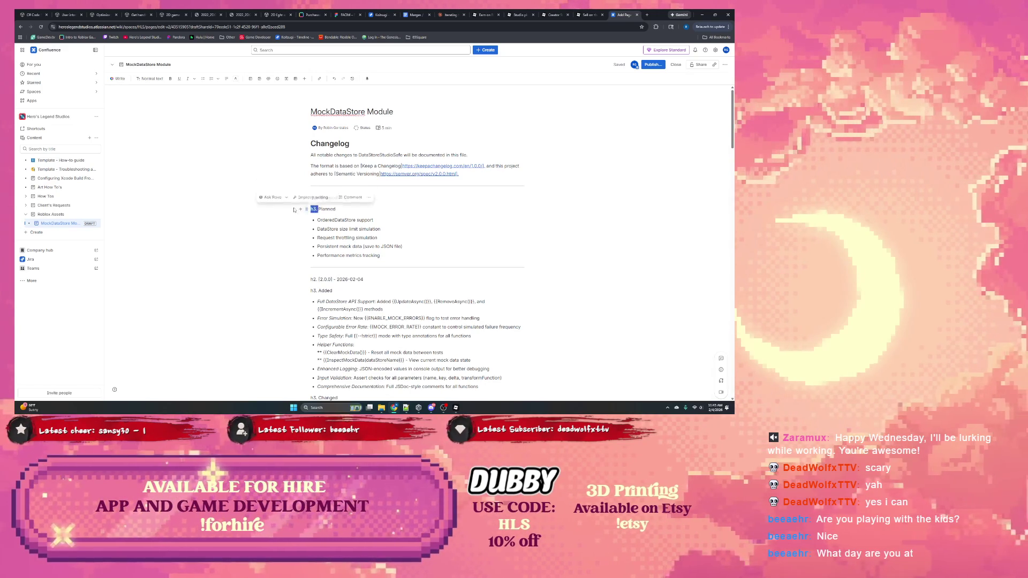
key(BackSpace)
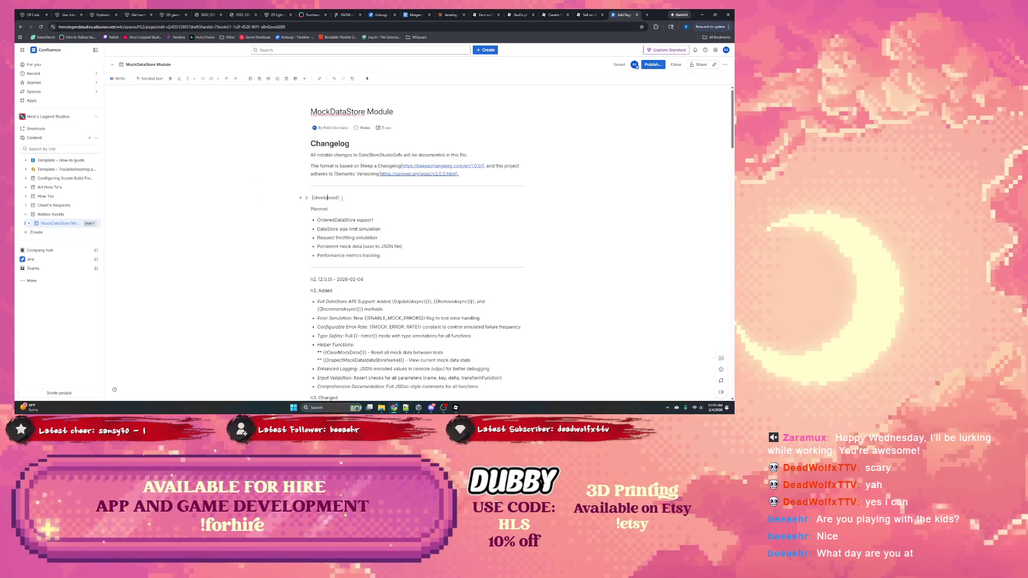
triple_click(327, 198)
click(150, 79)
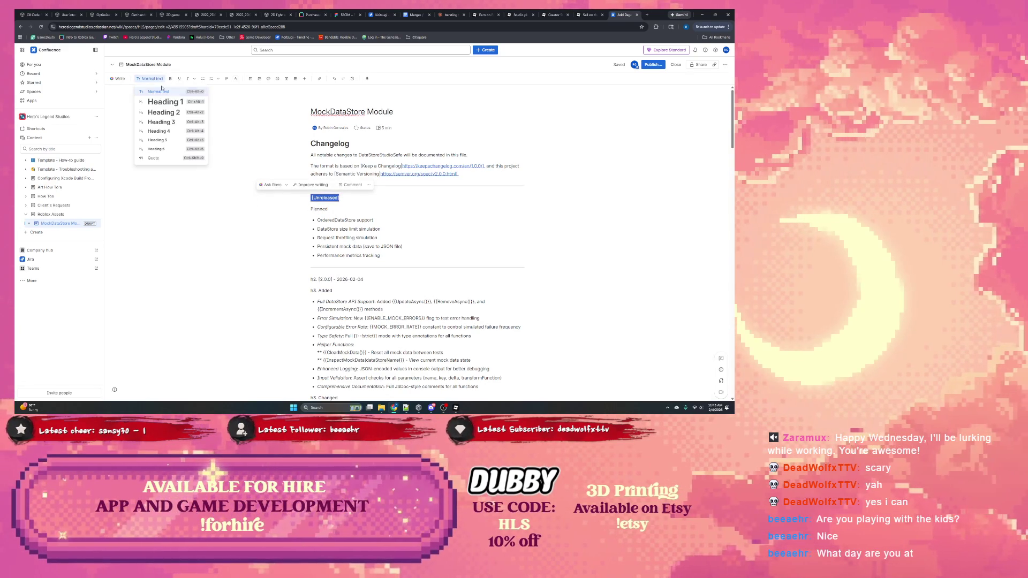
click(165, 117)
triple_click(319, 212)
click(150, 79)
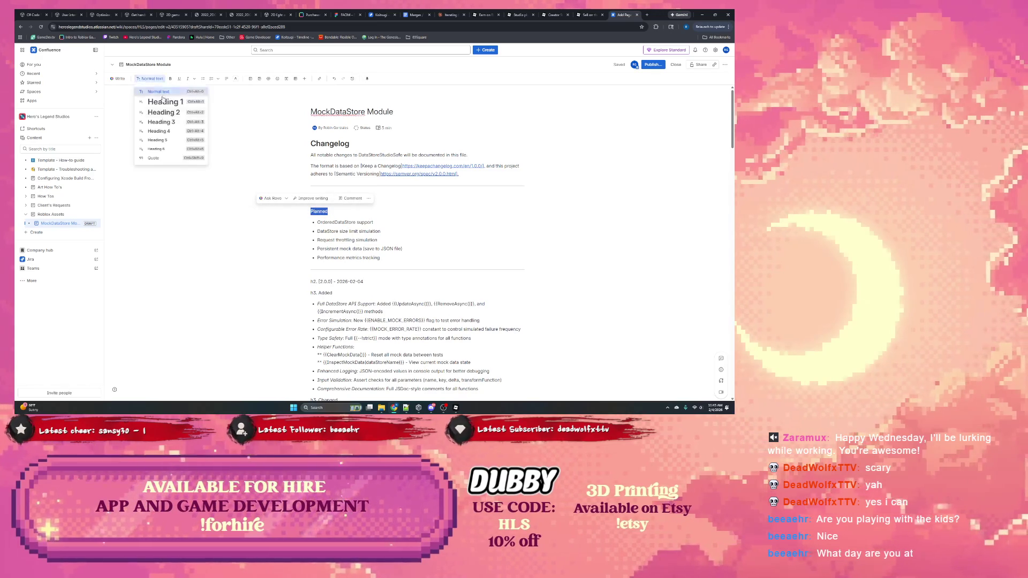
click(160, 122)
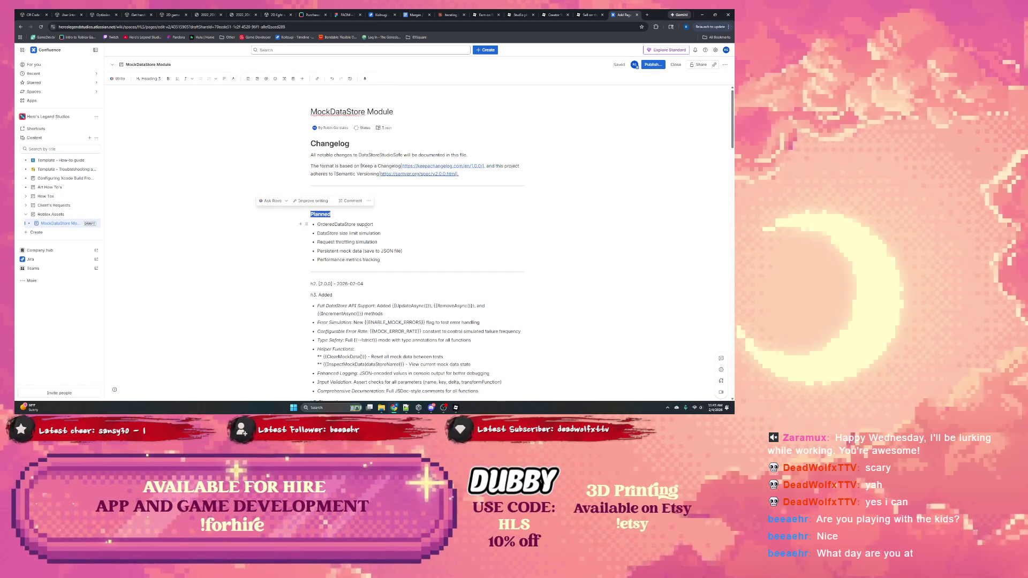
Strip prefixes, making [2.0.0] - 2026-02-04 a Heading 2 and Added a Heading 3.
scroll(300, 230, down, 2)
drag(319, 228, 294, 231)
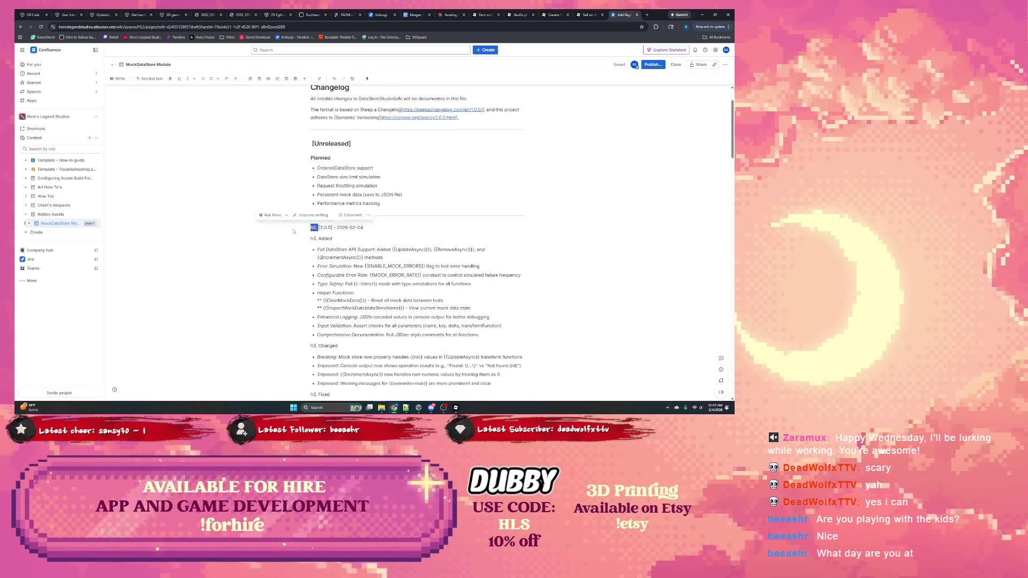
key(BackSpace)
key(shift+End)
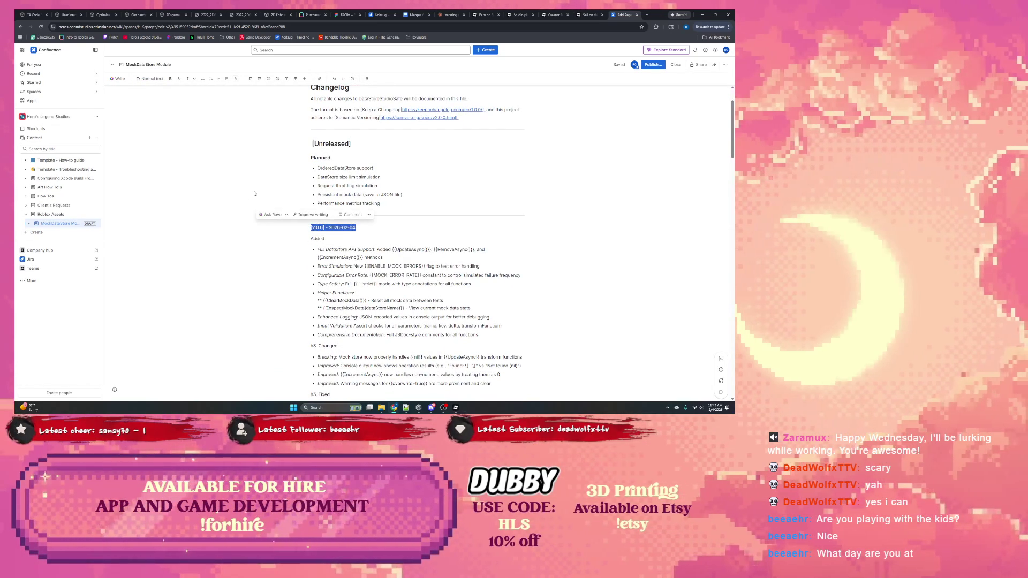
click(150, 78)
click(158, 112)
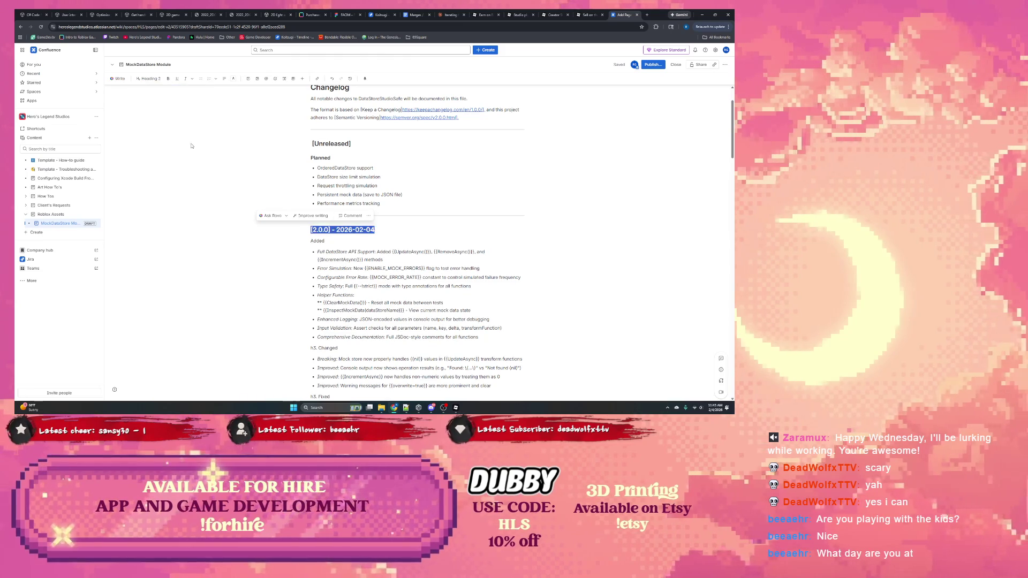
scroll(192, 146, down, 2)
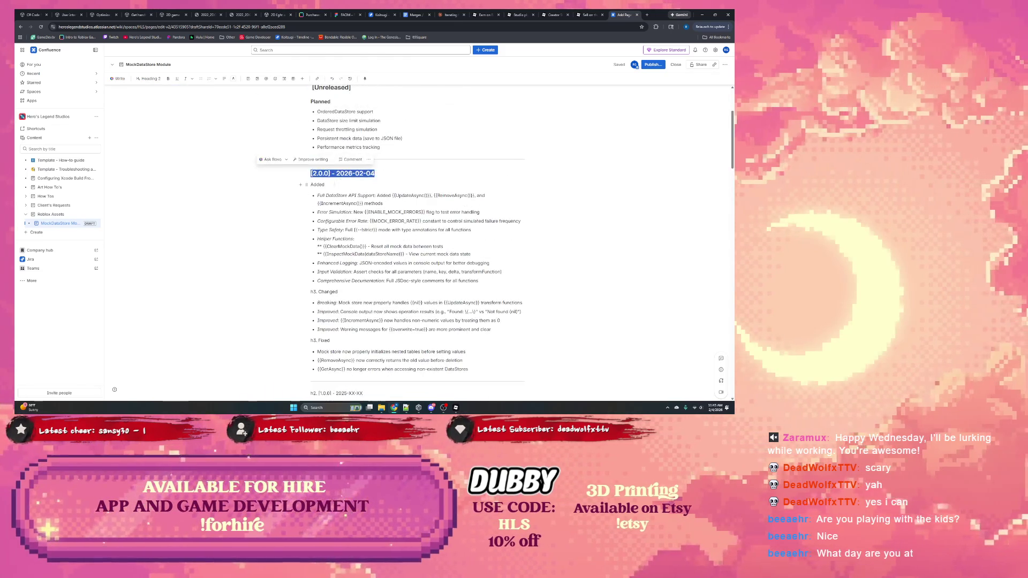
double_click(317, 185)
click(150, 79)
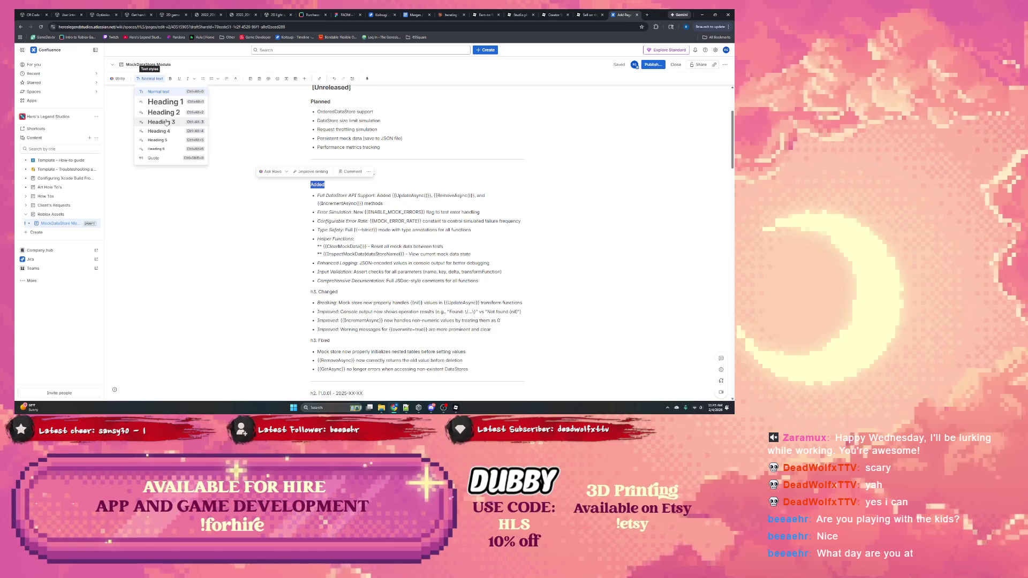
click(166, 122)
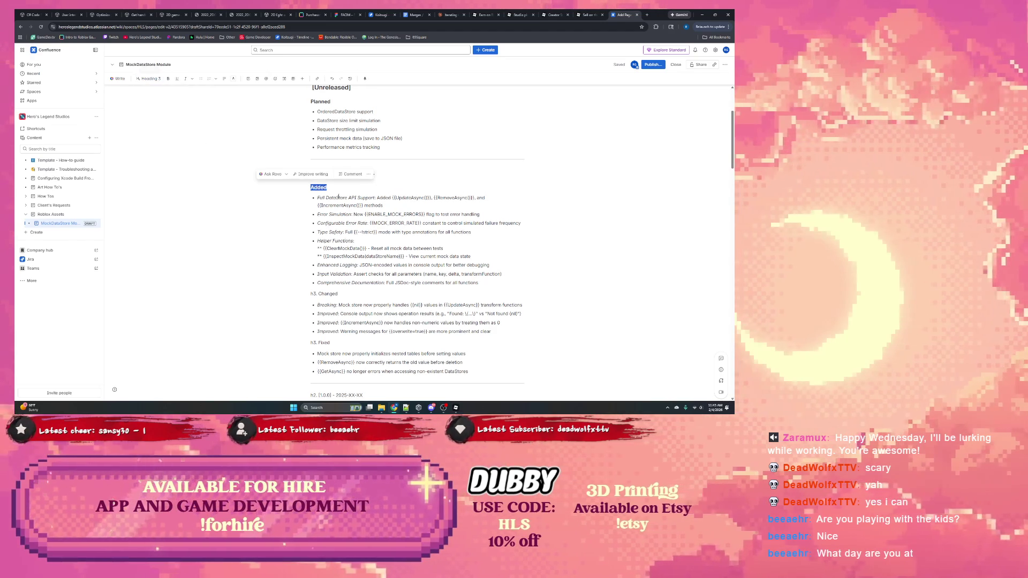
Apply Heading 3 to the h3. Changed line from the Text styles list.
drag(338, 294, 276, 295)
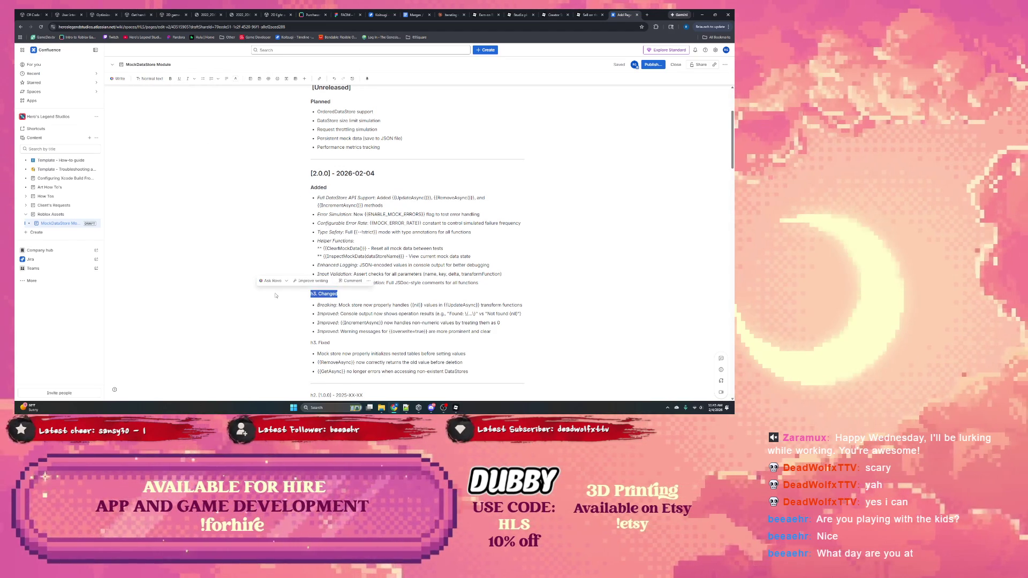
key(alt+Tab)
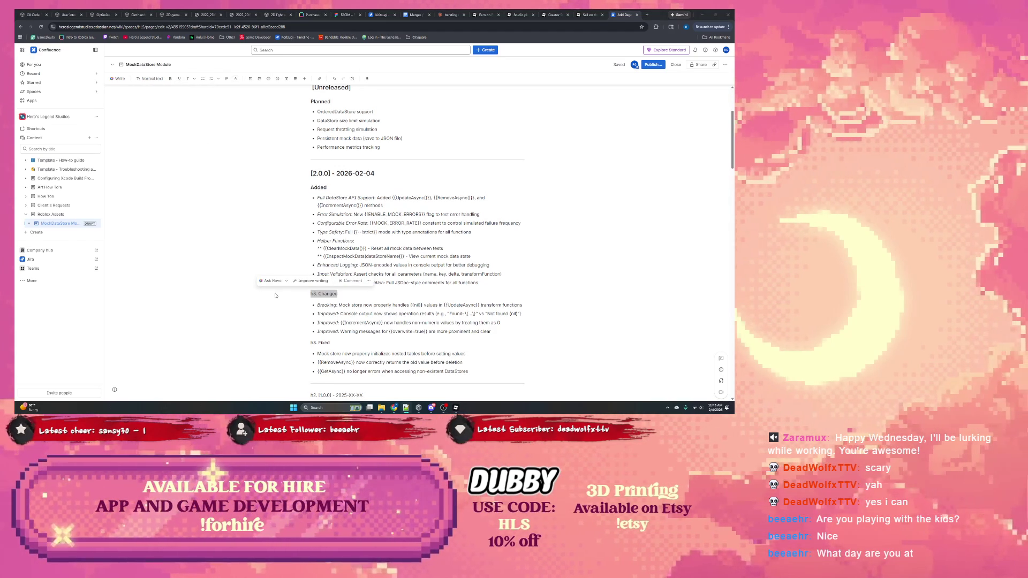
key(alt+Tab)
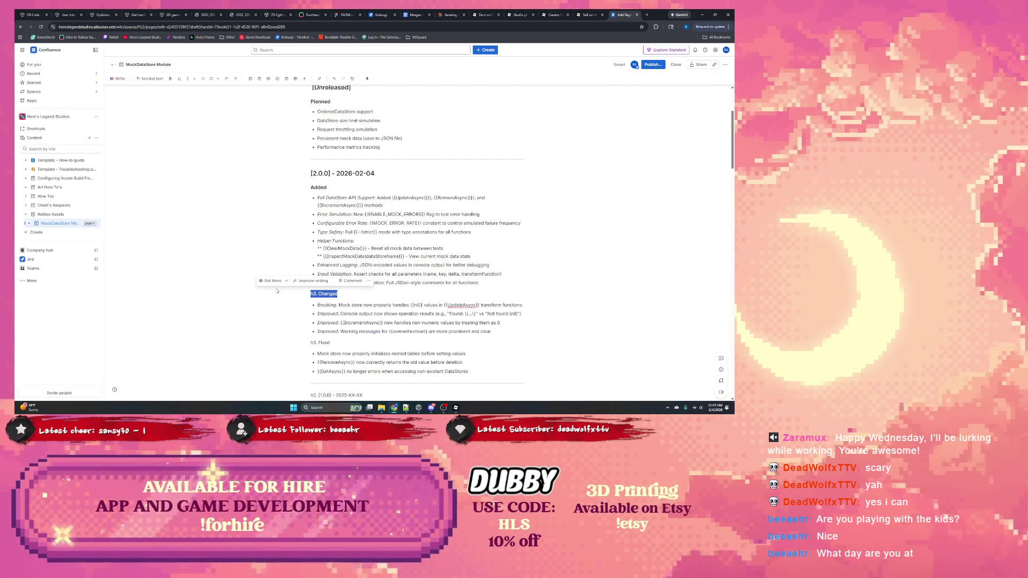
key(alt+Tab)
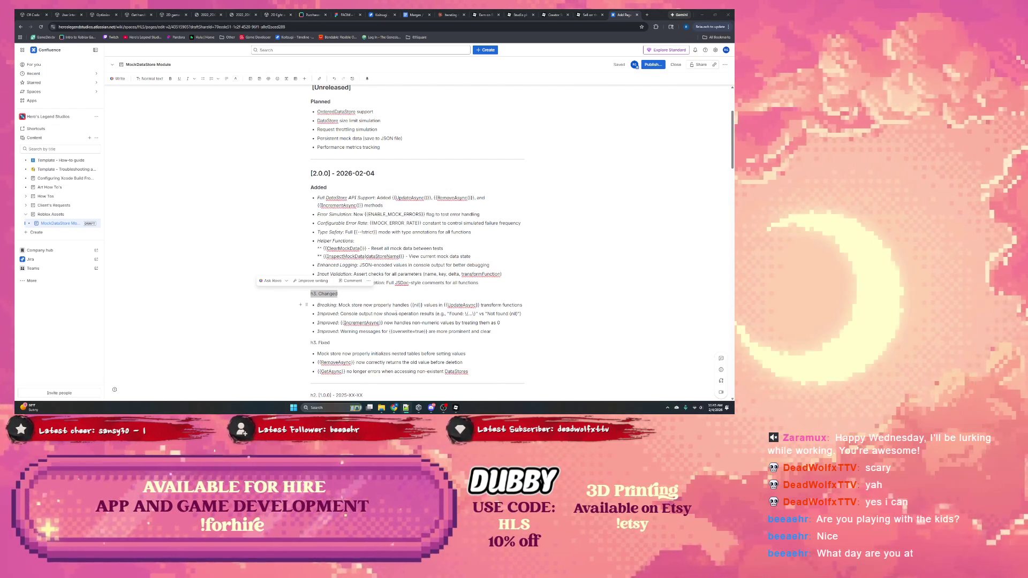
key(alt+Tab)
click(356, 280)
scroll(355, 280, down, 1)
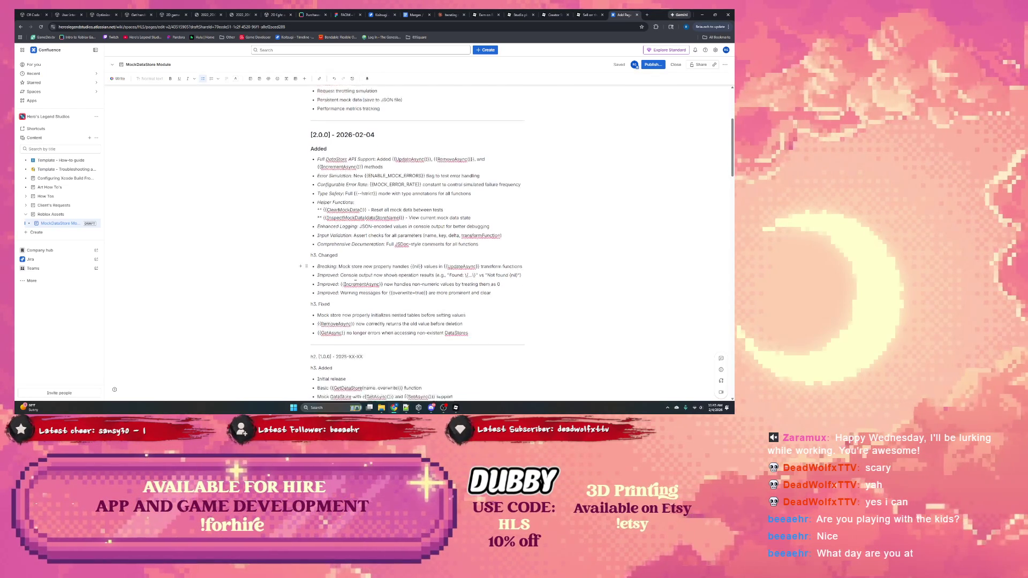
scroll(356, 279, down, 1)
drag(338, 209, 250, 215)
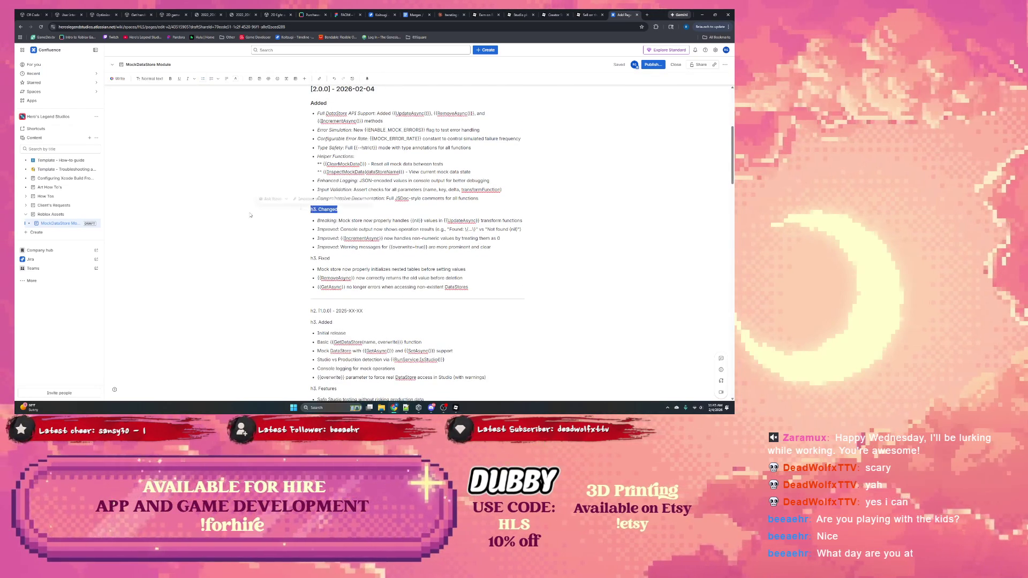
drag(330, 259, 264, 270)
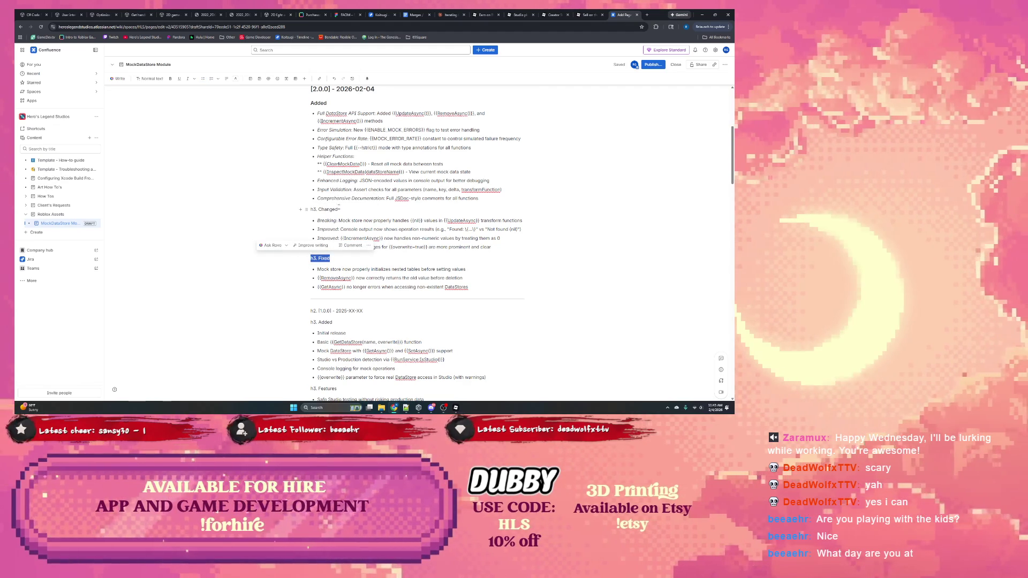
mouse_move(338, 210)
mouse_down()
mouse_move(291, 206)
mouse_move(328, 258)
mouse_up()
click(327, 259)
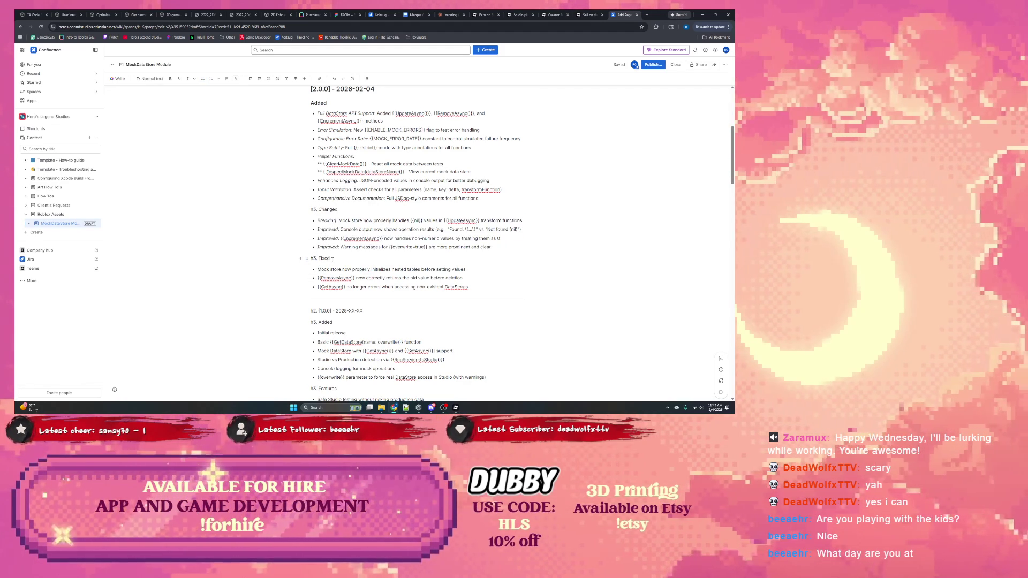
triple_click(340, 211)
triple_click(323, 258)
triple_click(337, 209)
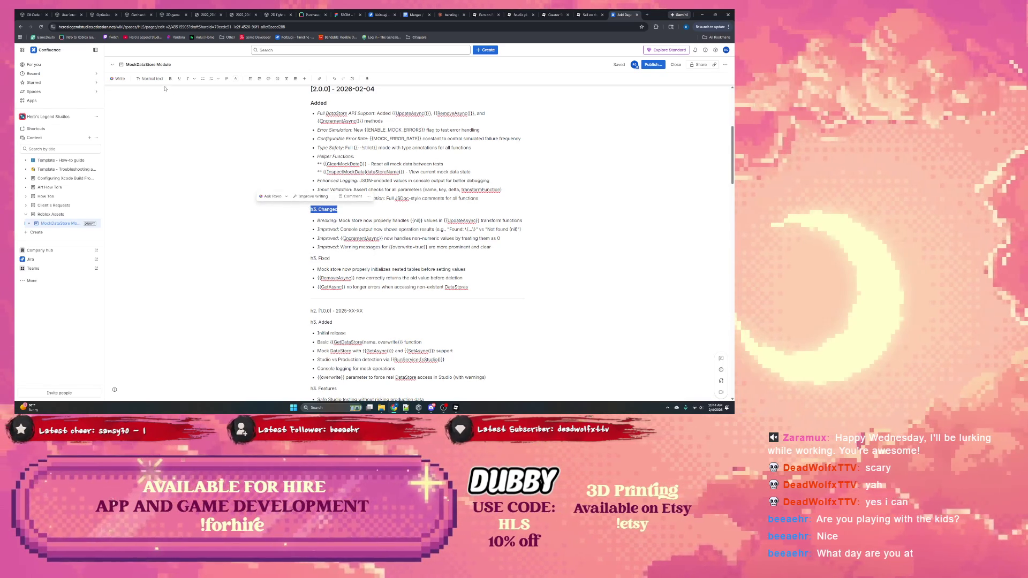
click(150, 79)
click(161, 122)
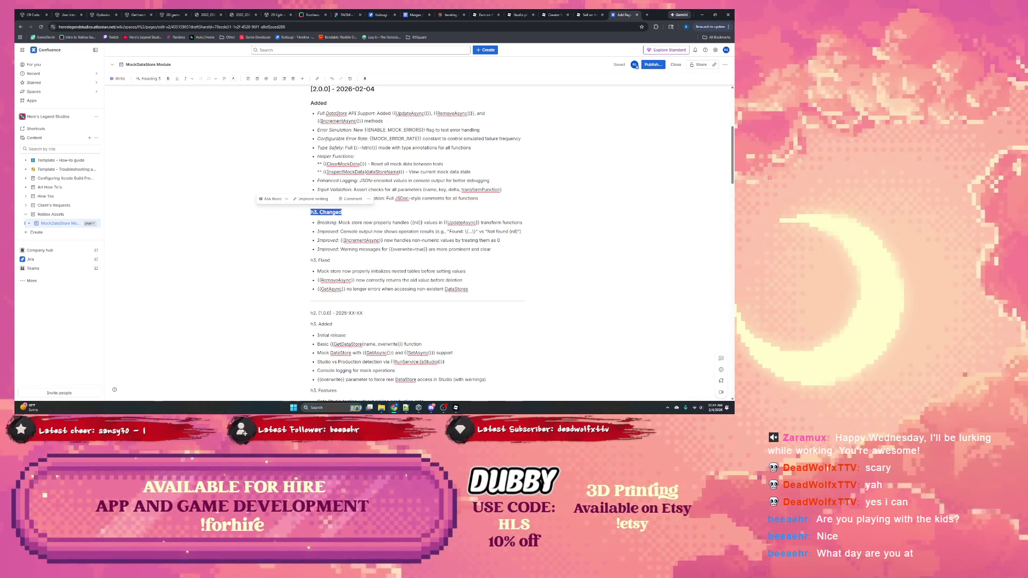
Delete the leftover h3. prefixes before Changed and Fixed.
drag(310, 212, 321, 213)
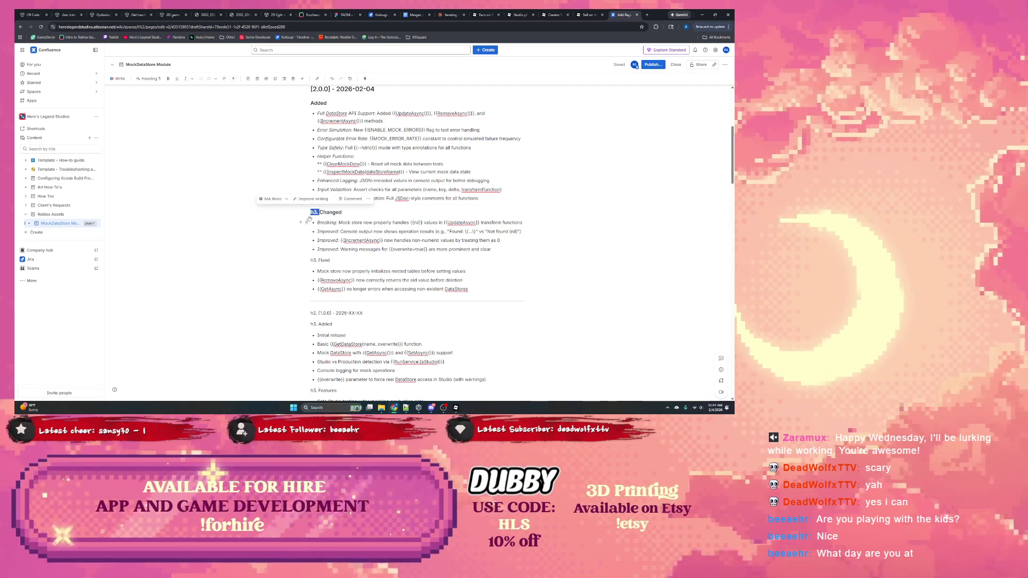
key(BackSpace)
drag(310, 261, 321, 260)
key(BackSpace)
Turn the Fixed line into a heading.
double_click(317, 261)
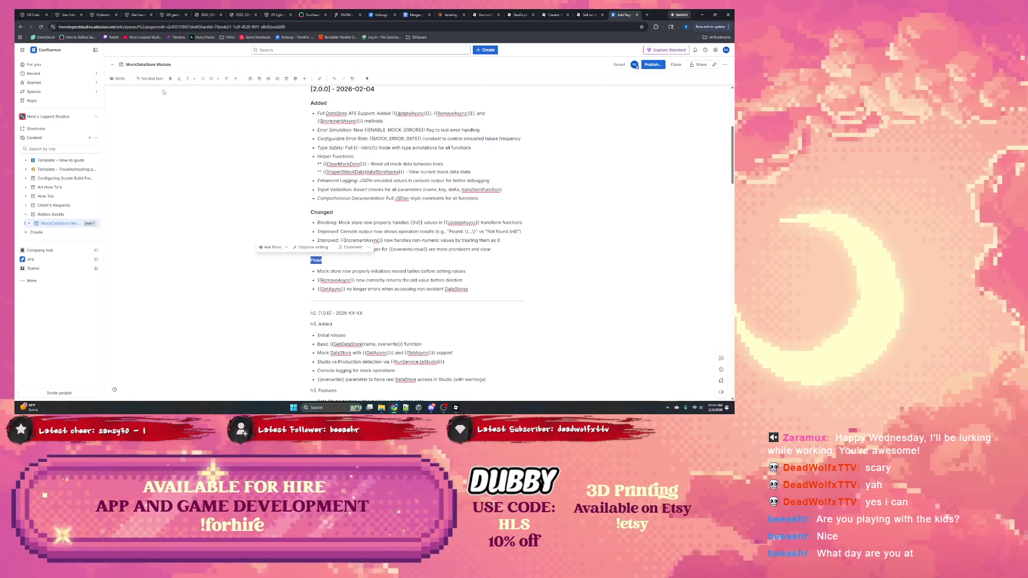
key(super+alt+3)
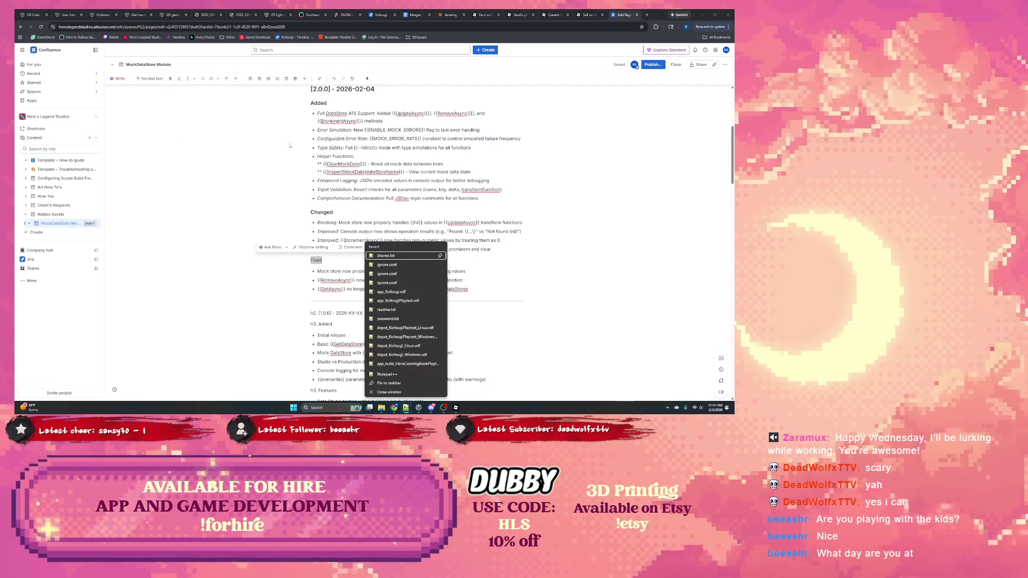
click(290, 147)
double_click(317, 260)
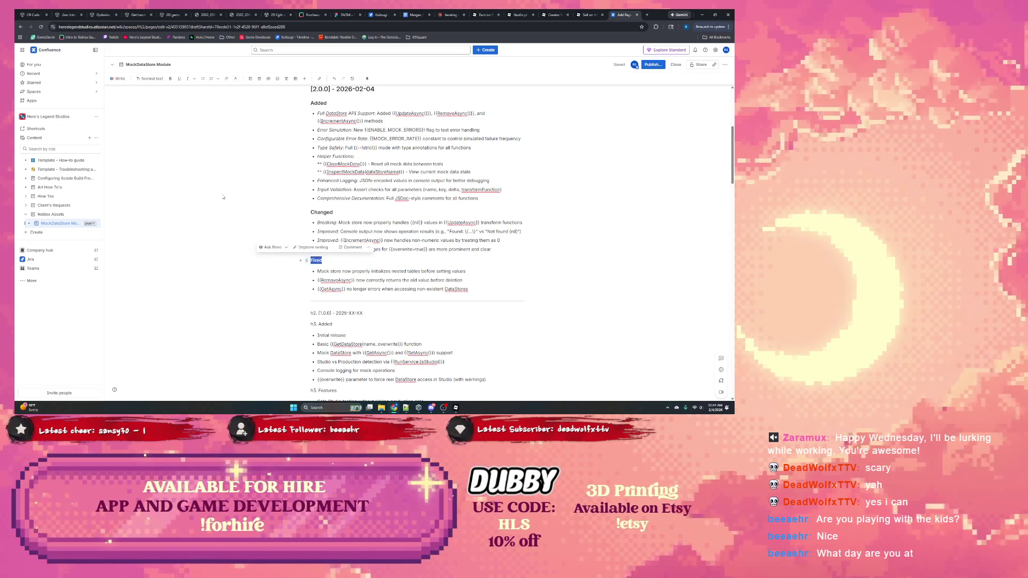
click(150, 79)
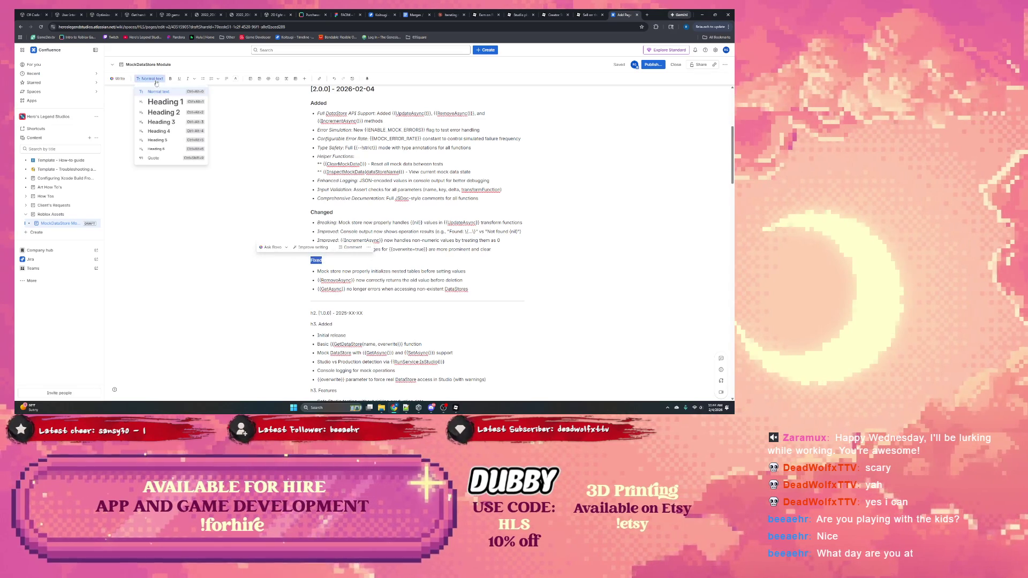
click(177, 123)
Strip -XX-XX and h2. from the version line, making [1.0.0] - 2025 a Heading 2.
scroll(391, 165, down, 5)
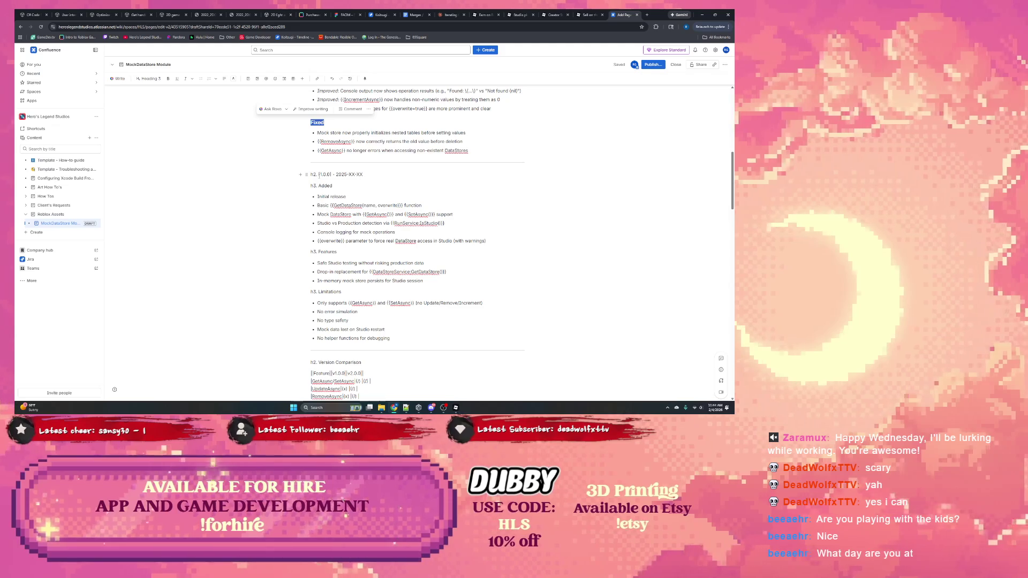
double_click(314, 175)
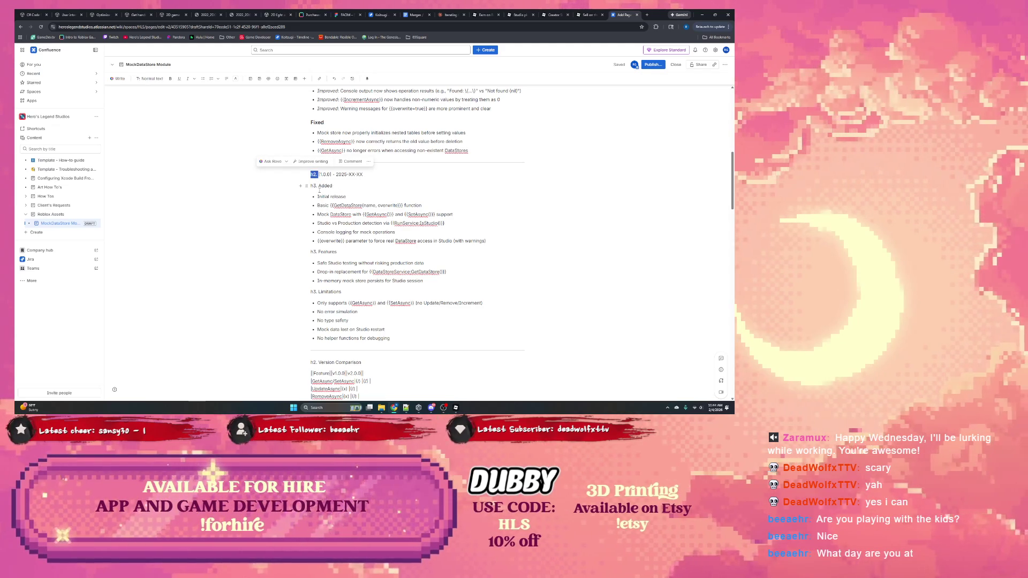
mouse_move(347, 175)
mouse_down()
mouse_move(363, 175)
mouse_move(320, 186)
mouse_up()
key(BackSpace)
key(BackSpace)
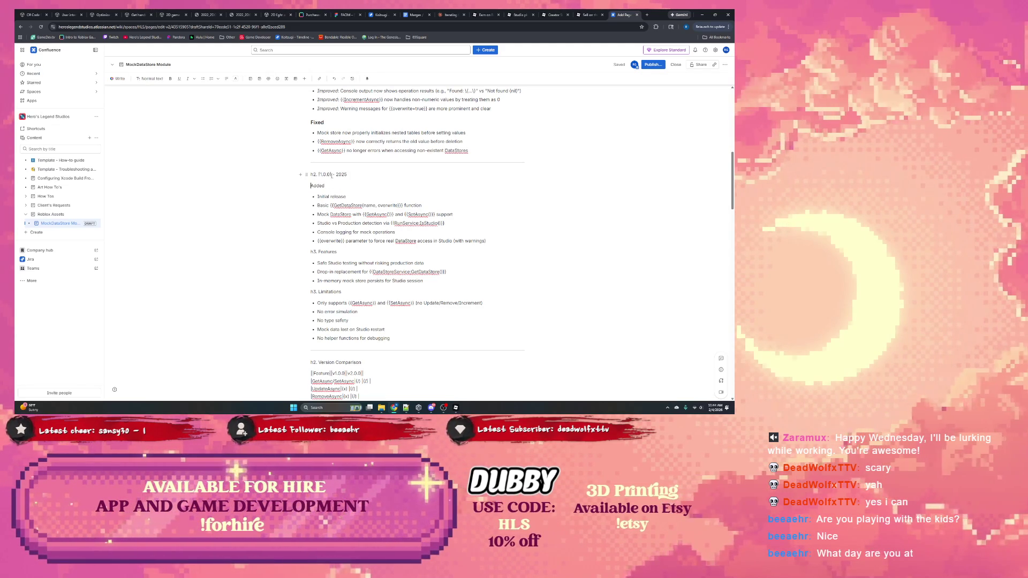
double_click(314, 175)
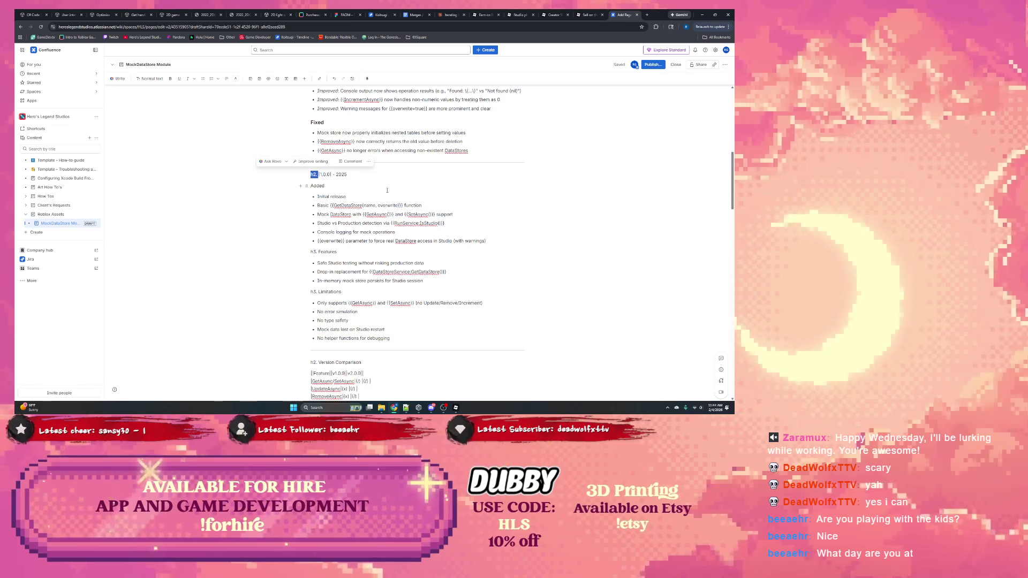
key(BackSpace)
triple_click(344, 175)
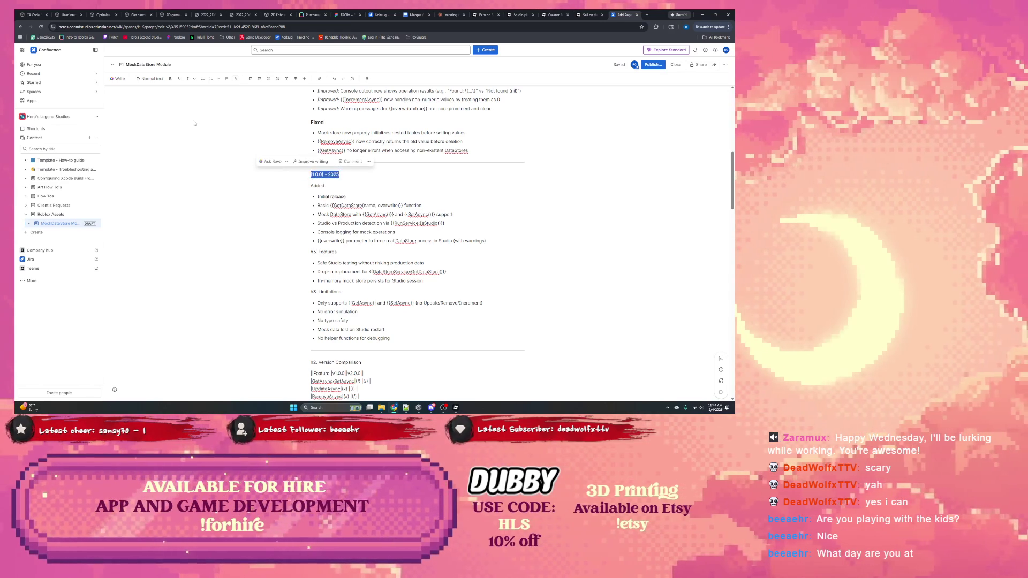
click(150, 79)
click(155, 113)
Make the Added line a Heading 3.
double_click(317, 188)
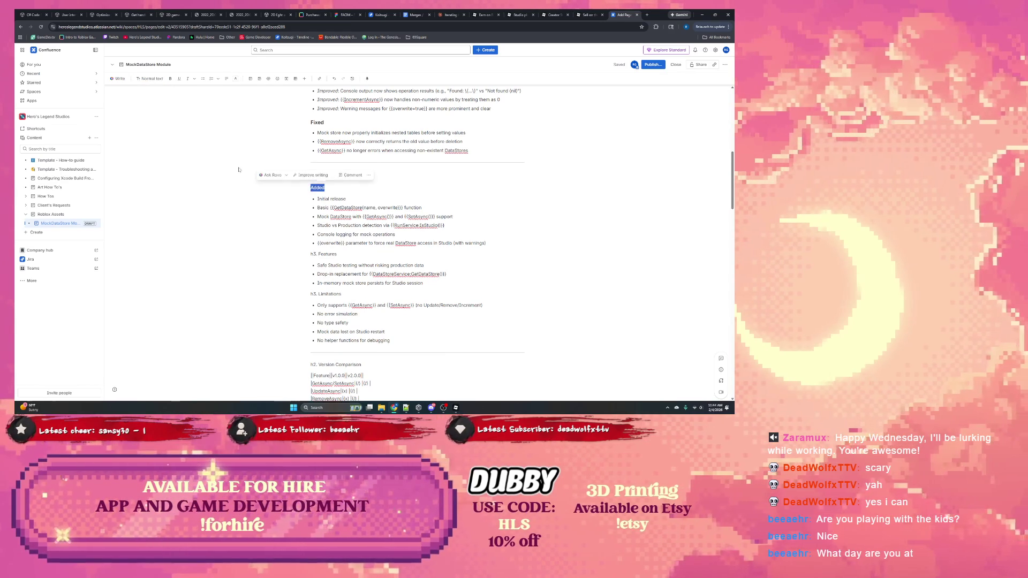
click(150, 79)
click(161, 122)
Apply Heading 3 to the Features and Limitations lines.
scroll(339, 177, down, 3)
triple_click(339, 173)
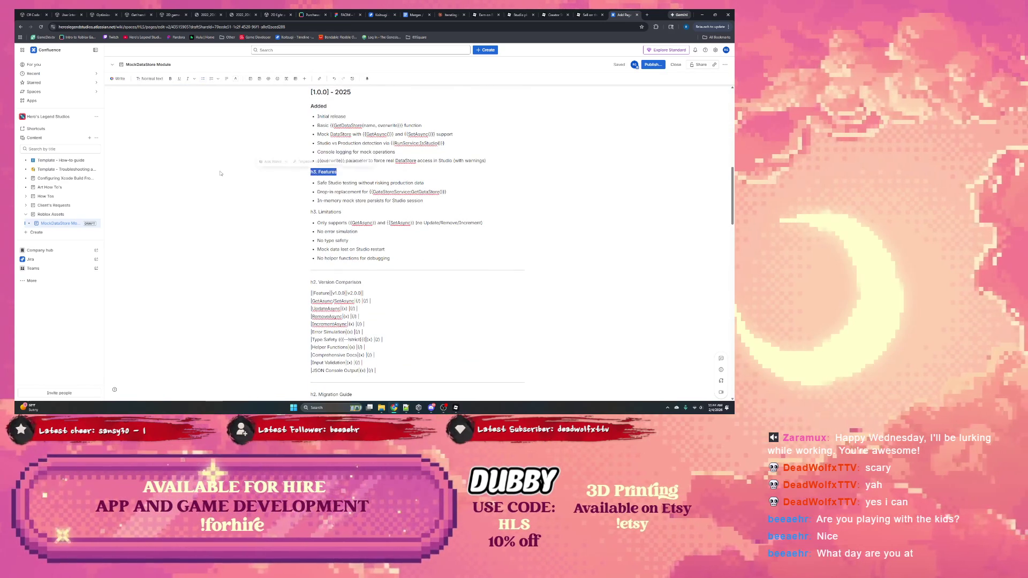
click(150, 79)
click(160, 122)
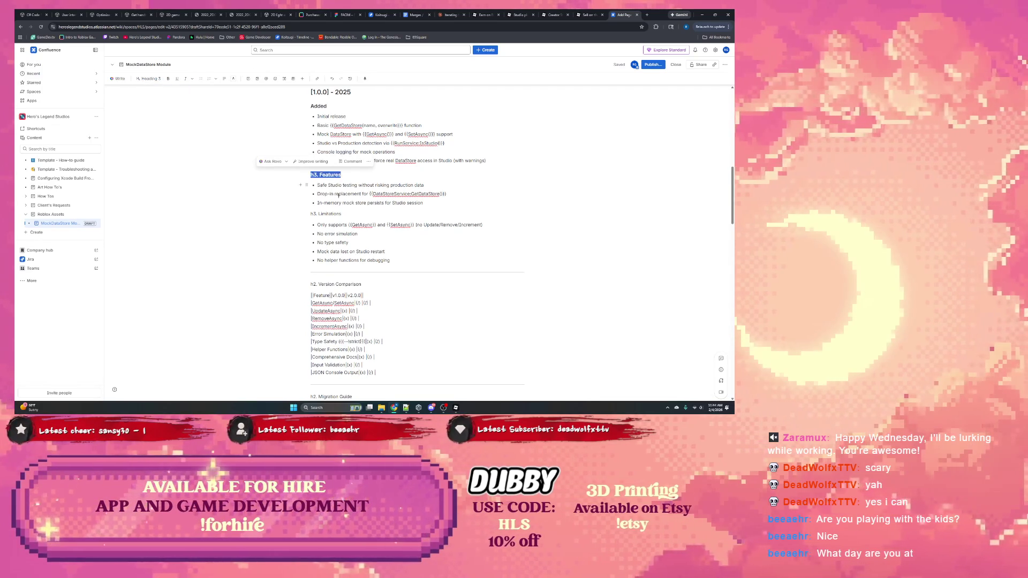
triple_click(343, 214)
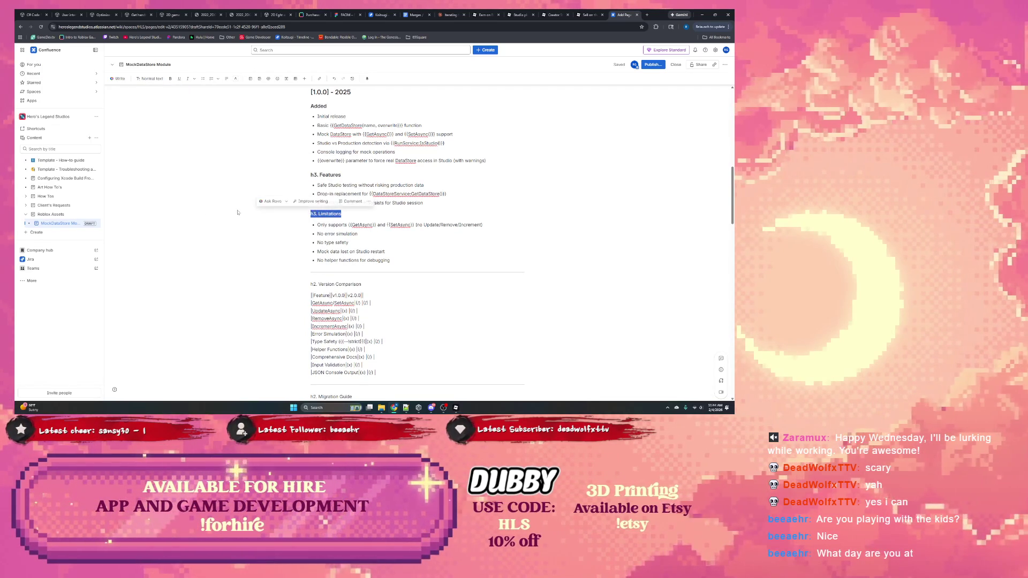
click(150, 79)
click(161, 122)
Delete the Version Comparison heading together with its comparison table.
scroll(295, 166, down, 3)
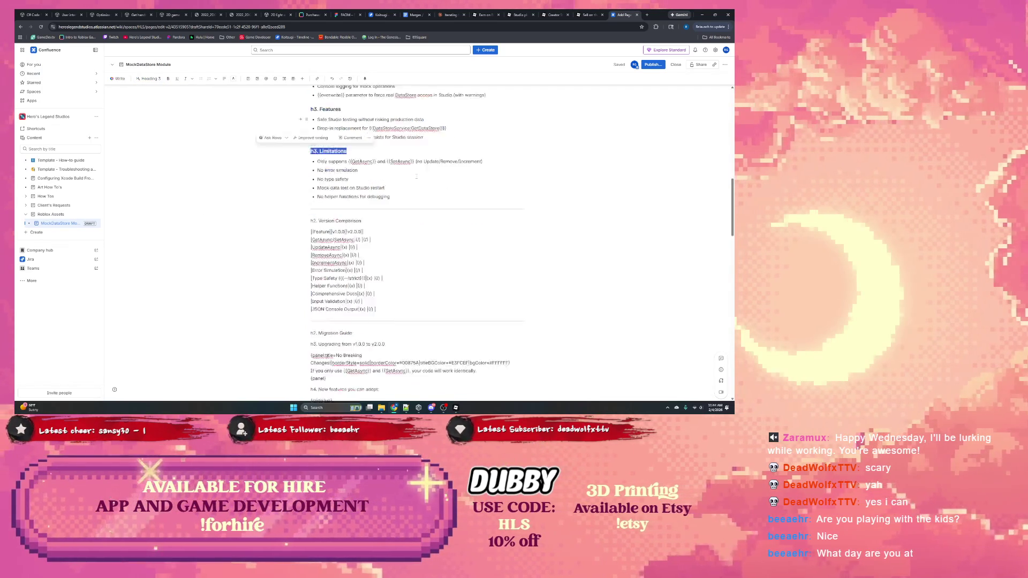
triple_click(361, 146)
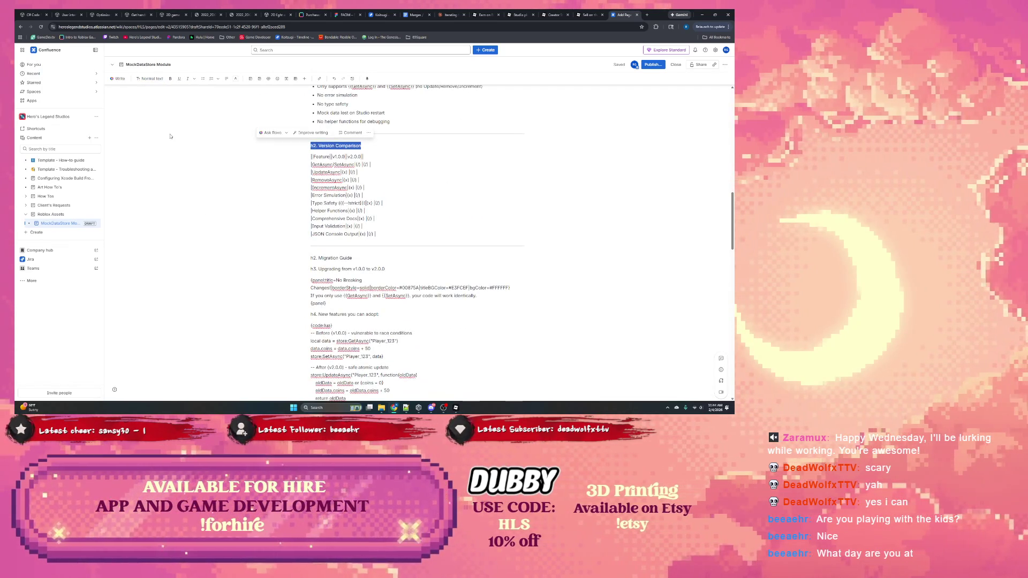
click(150, 78)
click(162, 113)
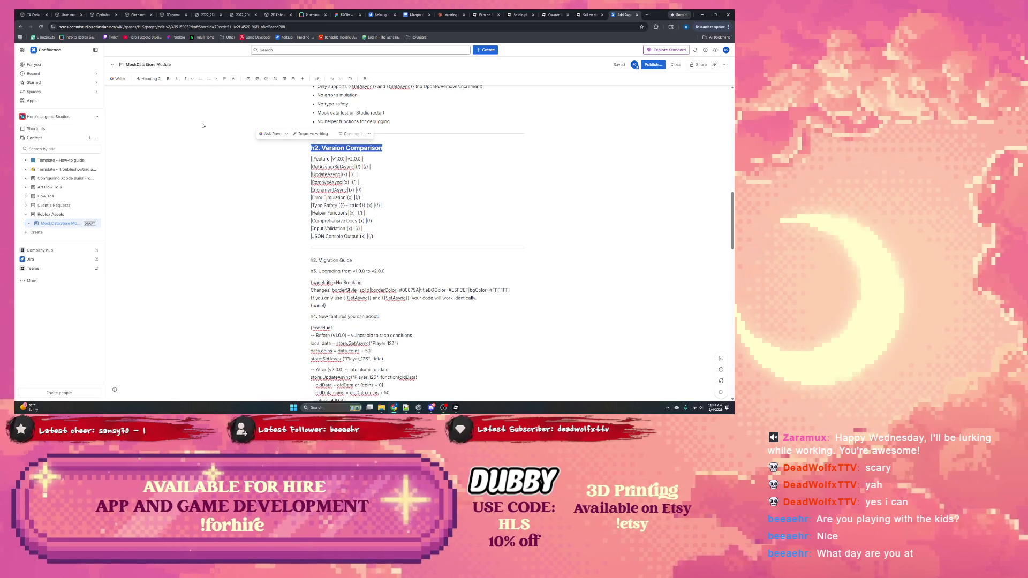
click(386, 181)
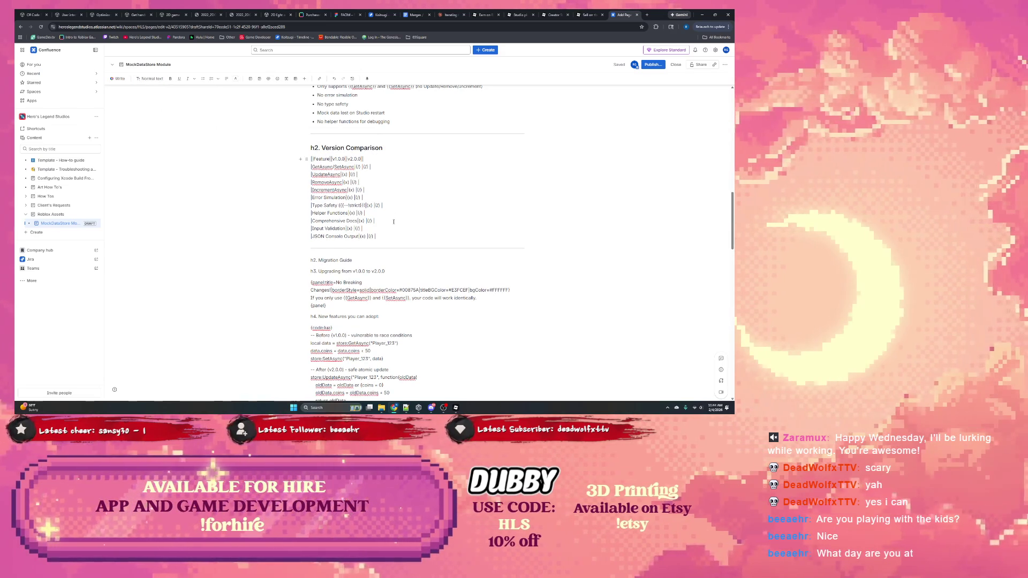
drag(386, 237, 343, 147)
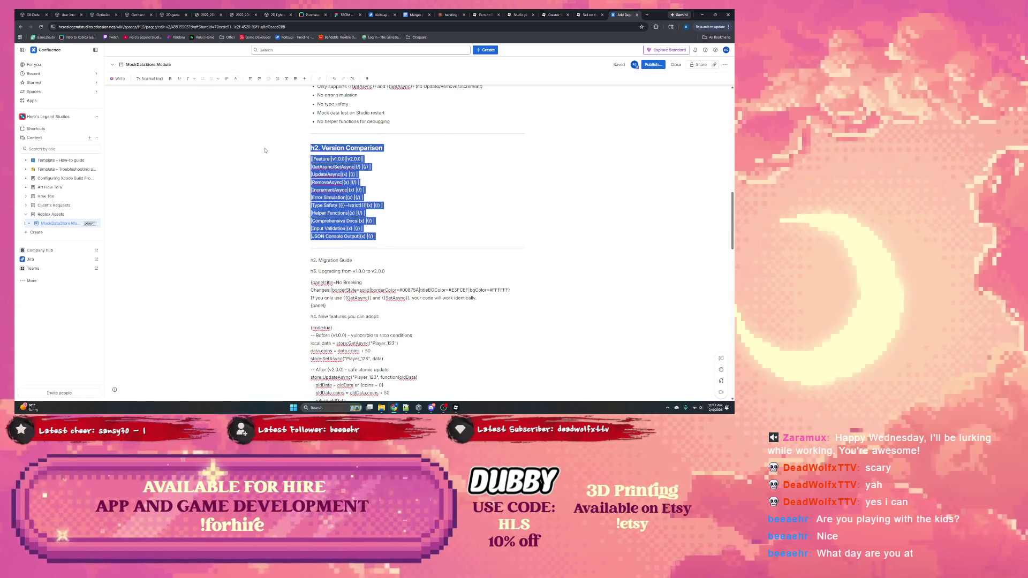
key(BackSpace)
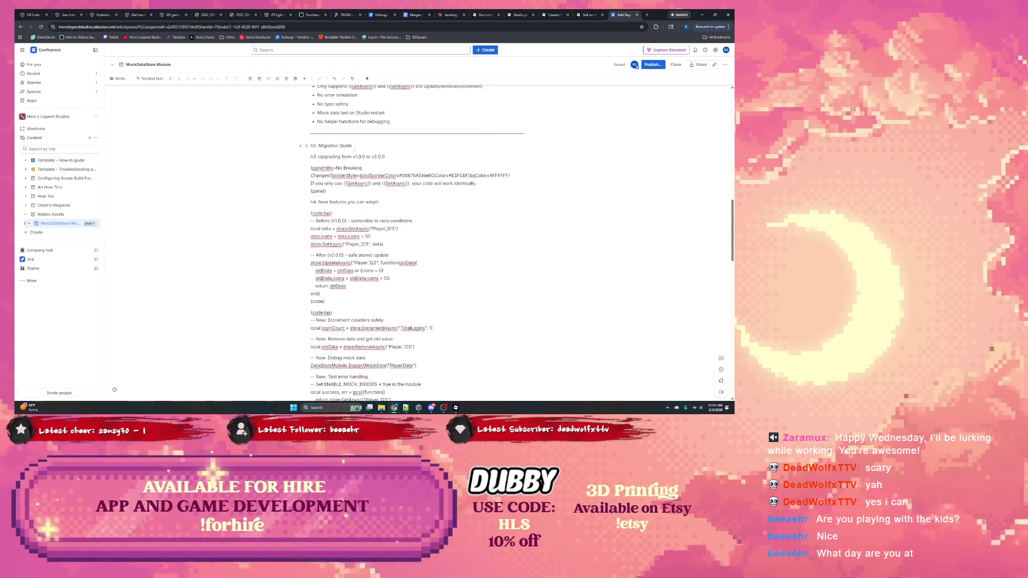
triple_click(370, 148)
Make Migration Guide a Heading 2 and the Upgrading line a Heading 3.
click(150, 79)
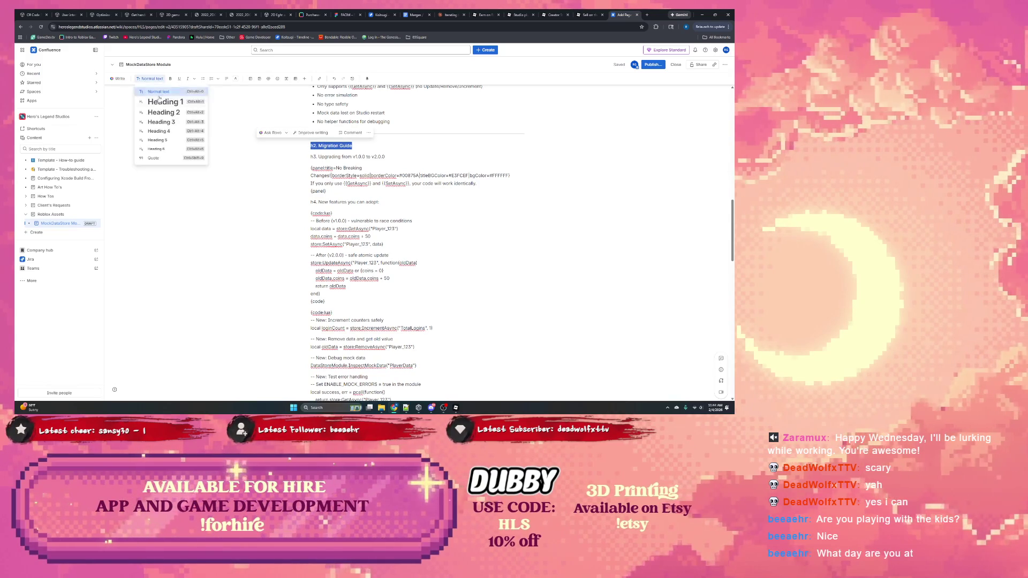
click(177, 117)
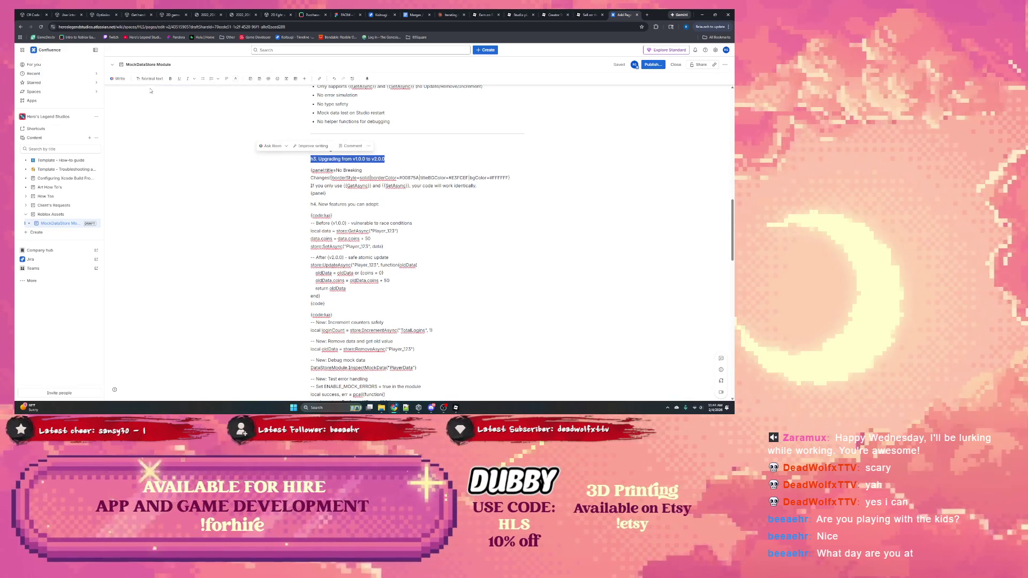
click(150, 78)
click(160, 122)
Delete the Upgrading from v1.0.0 to v2.0.0 heading and its No Breaking Changes panel.
scroll(340, 167, down, 1)
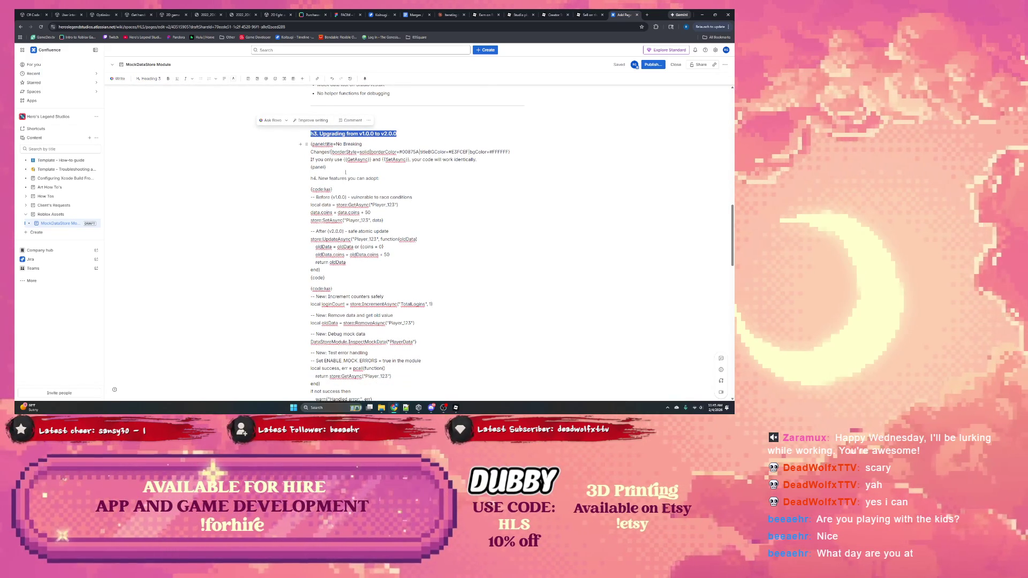
scroll(345, 173, down, 1)
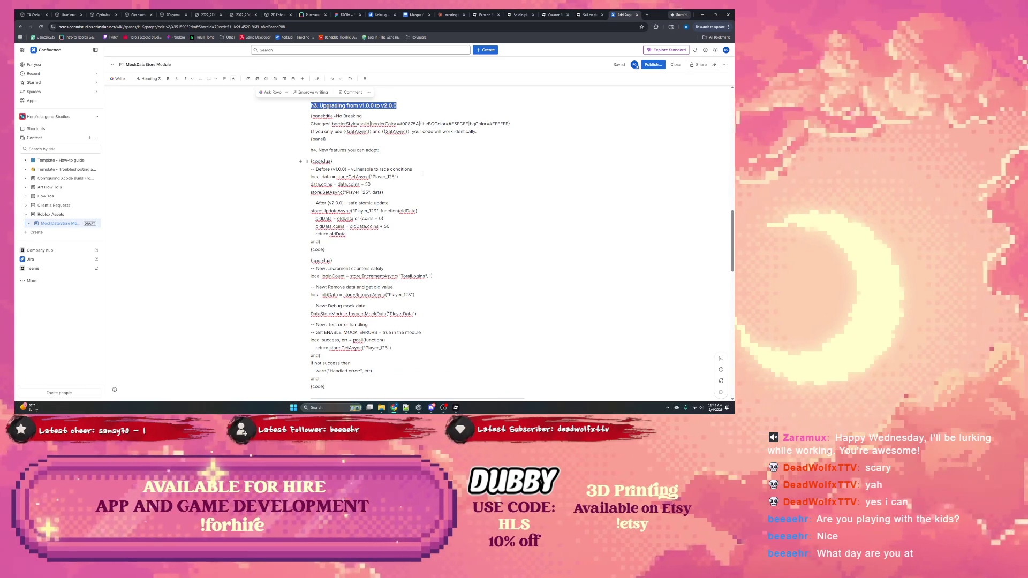
scroll(420, 173, up, 4)
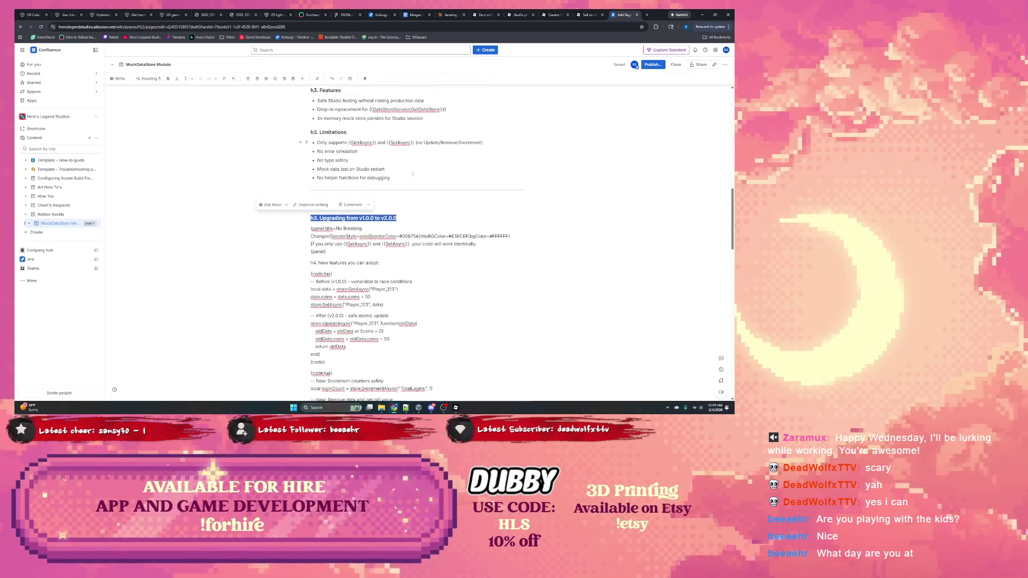
scroll(369, 193, down, 2)
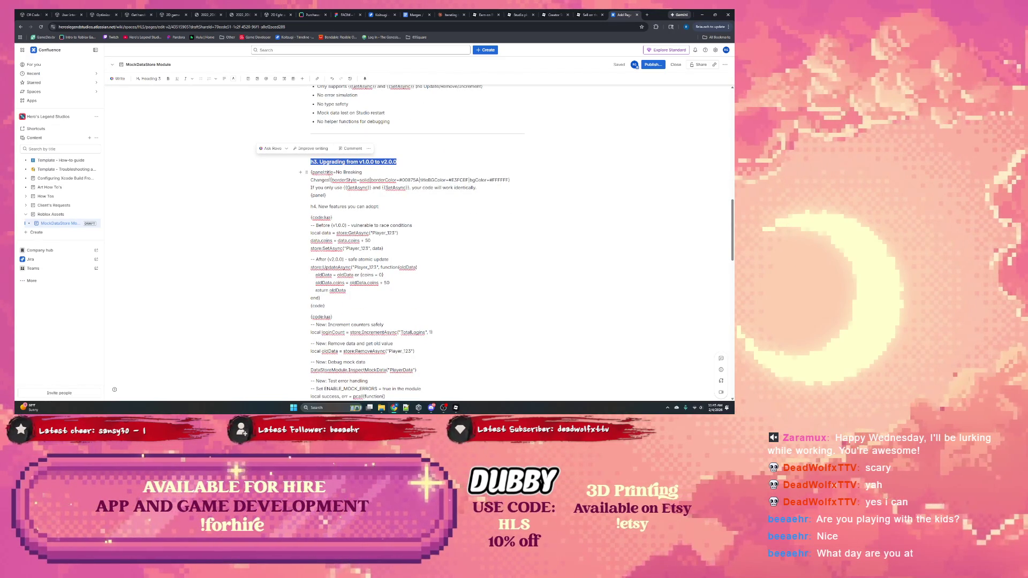
scroll(390, 241, down, 4)
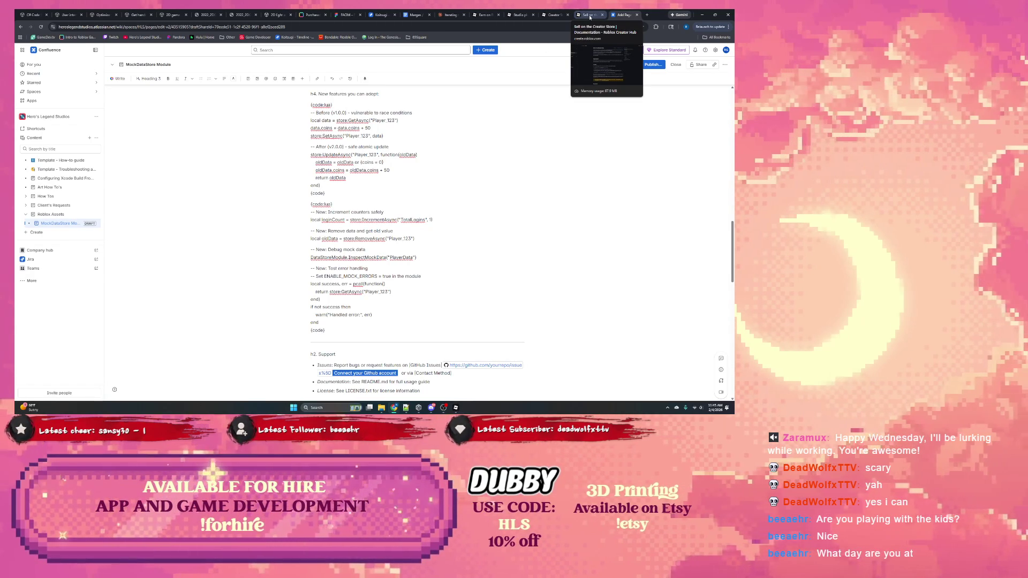
scroll(375, 178, up, 2)
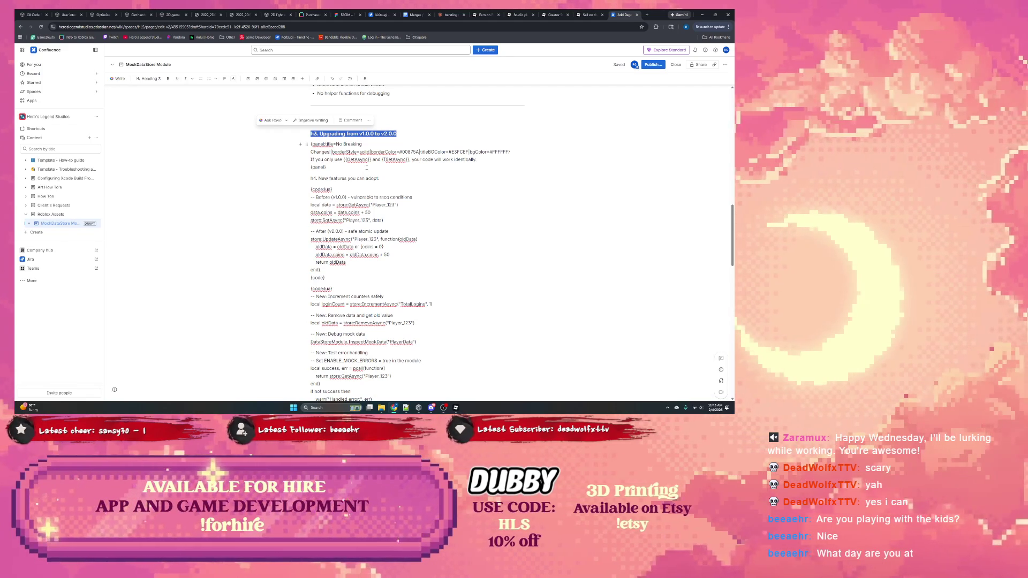
drag(337, 169, 302, 139)
key(BackSpace)
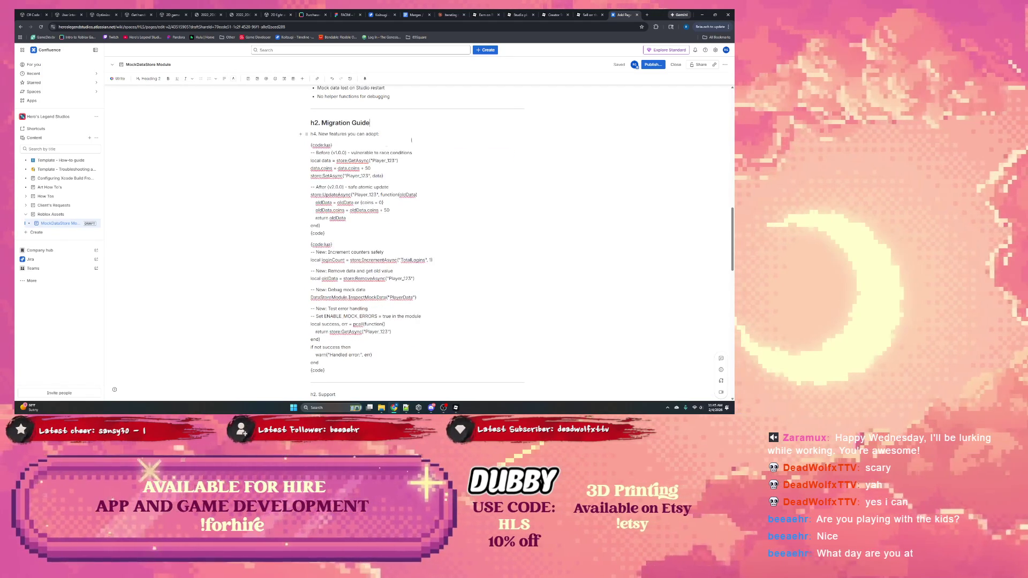
Make New features you can adopt: a Heading 3 and remove its h4. markup.
triple_click(380, 134)
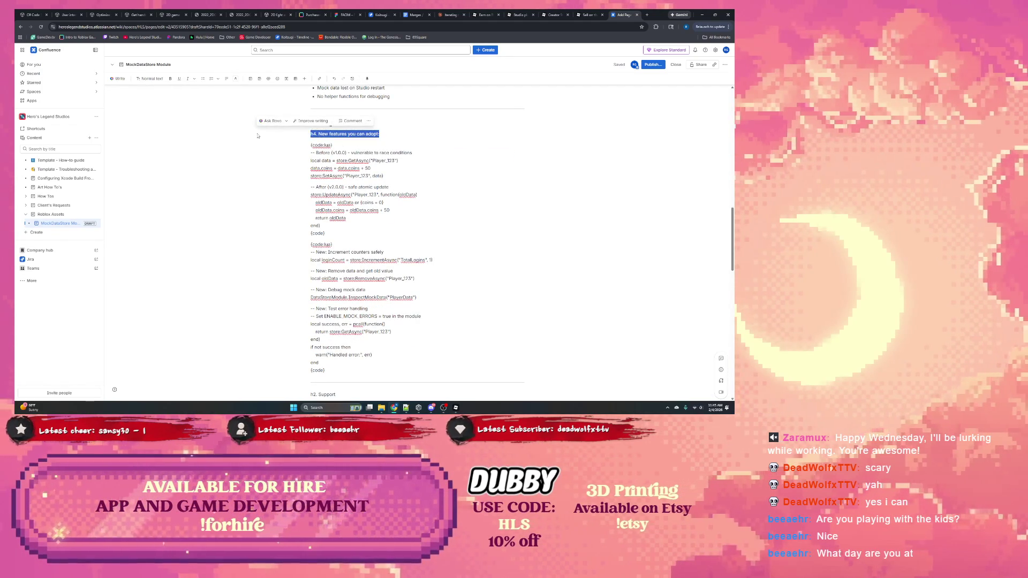
click(149, 78)
click(166, 128)
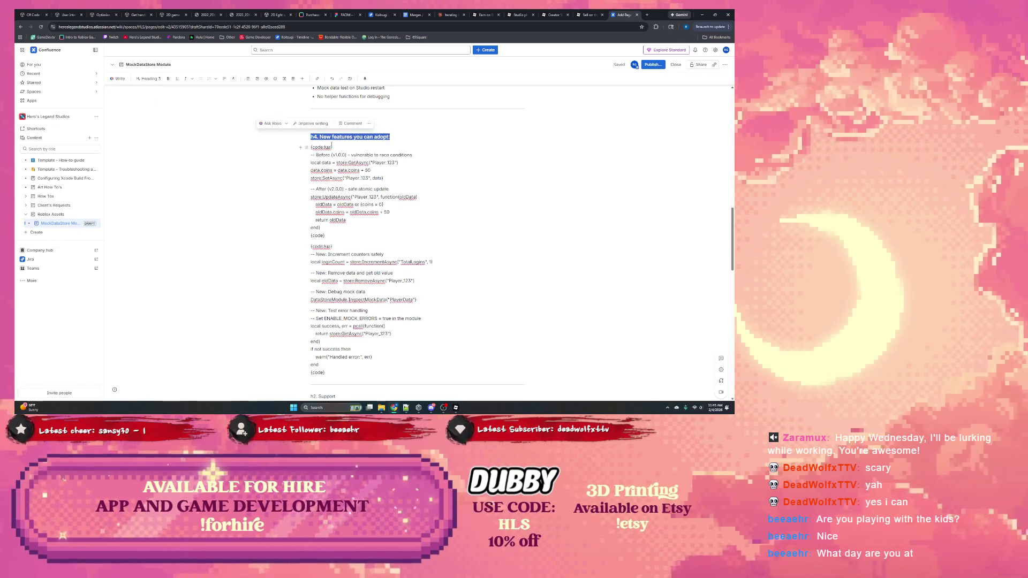
click(332, 146)
drag(322, 136, 304, 129)
key(BackSpace)
Delete the Migration Guide heading line, undoing an over-deletion.
key(BackSpace)
key(shift+End)
key(BackSpace)
key(BackSpace)
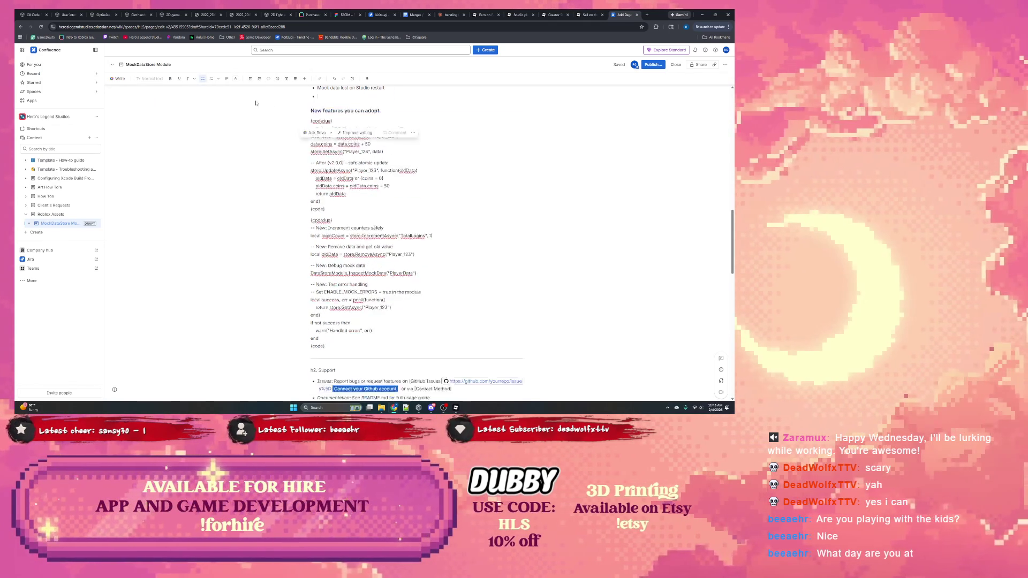
key(ctrl+z)
key(ctrl+z)
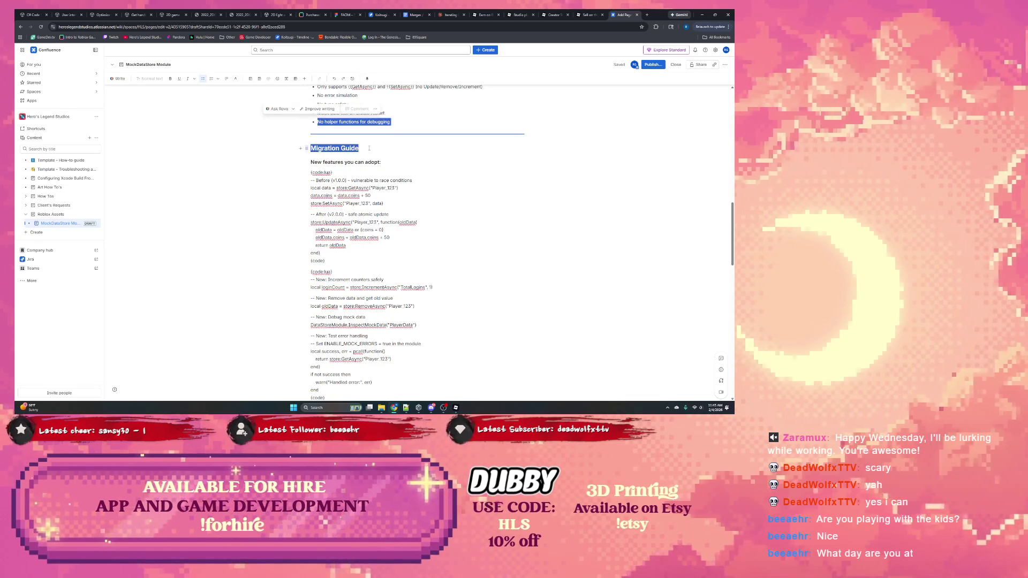
key(shift+Home)
key(BackSpace)
key(BackSpace)
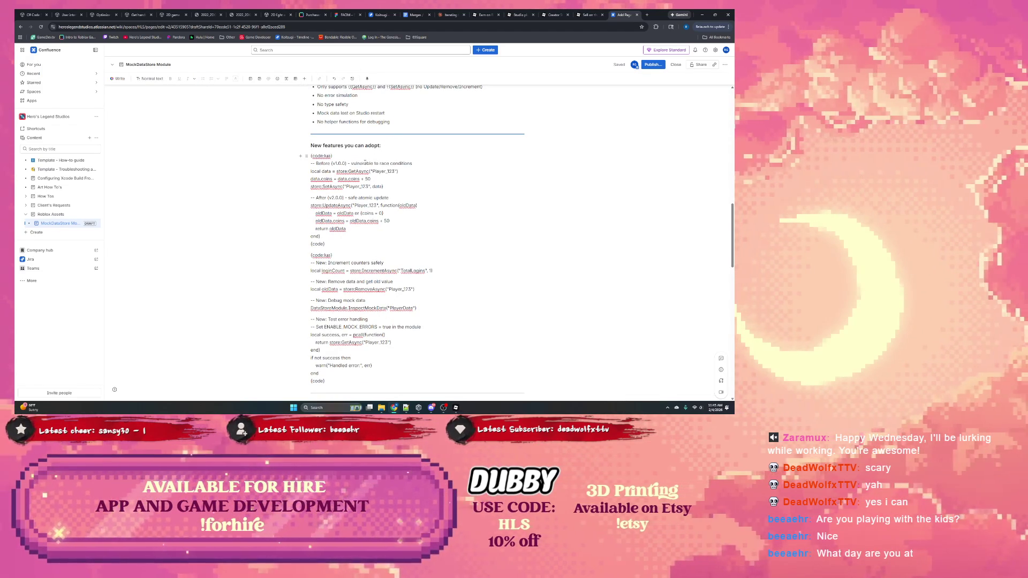
Clear the Before and After lines from the first code example.
click(325, 155)
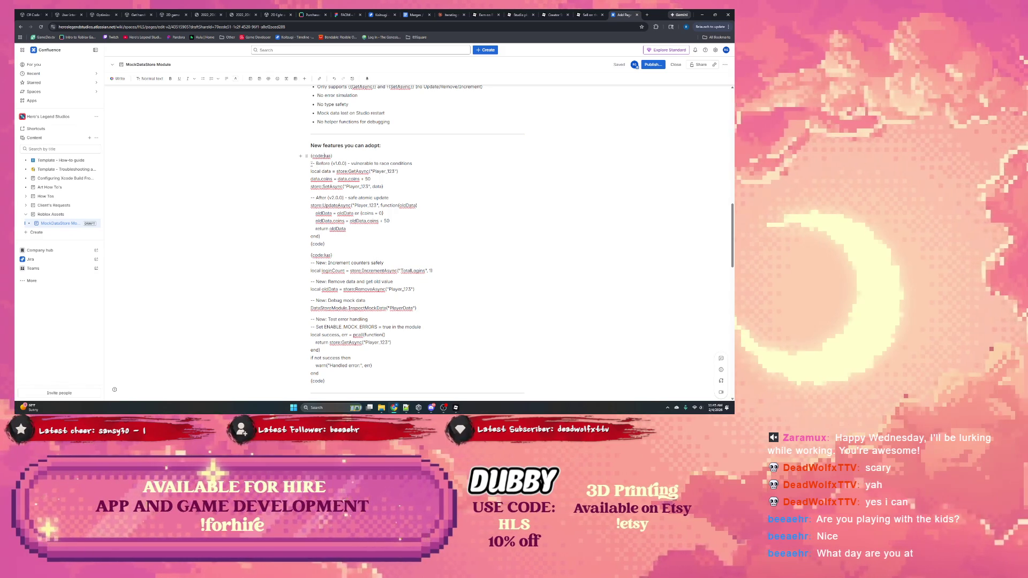
mouse_move(313, 163)
mouse_down()
mouse_move(364, 234)
mouse_move(335, 228)
mouse_move(293, 168)
mouse_move(311, 154)
mouse_up()
key(BackSpace)
key(BackSpace)
right_click(316, 153)
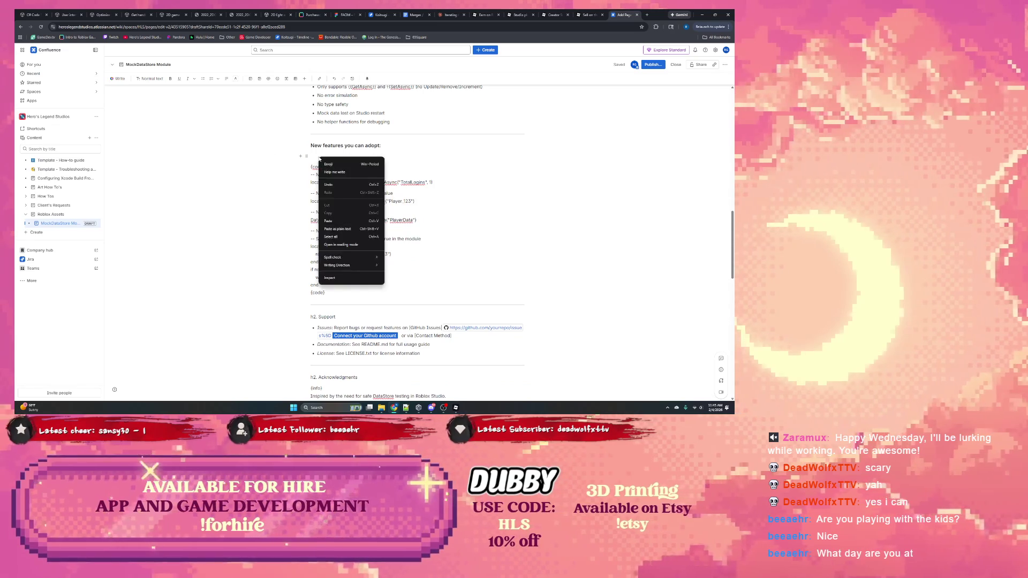
Insert a code snippet block, paste the Lua code, and set its language to Lua.
key(Escape)
click(305, 79)
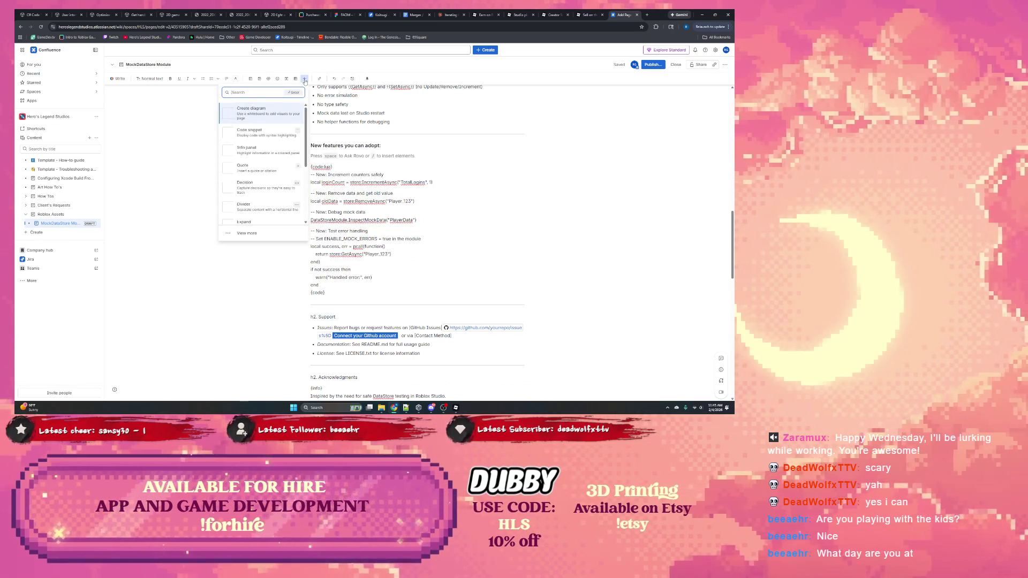
click(252, 133)
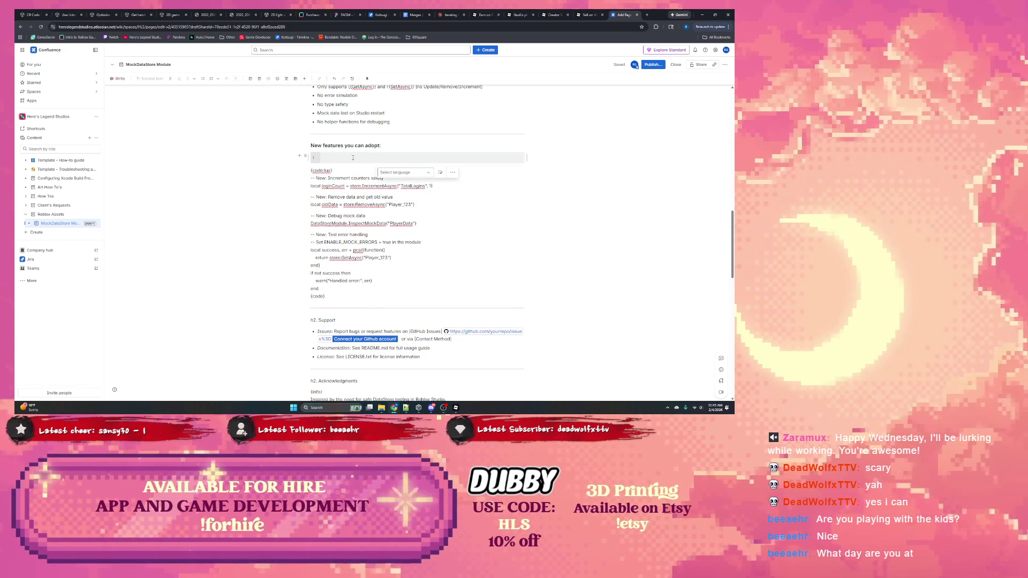
key(ctrl+v)
click(402, 240)
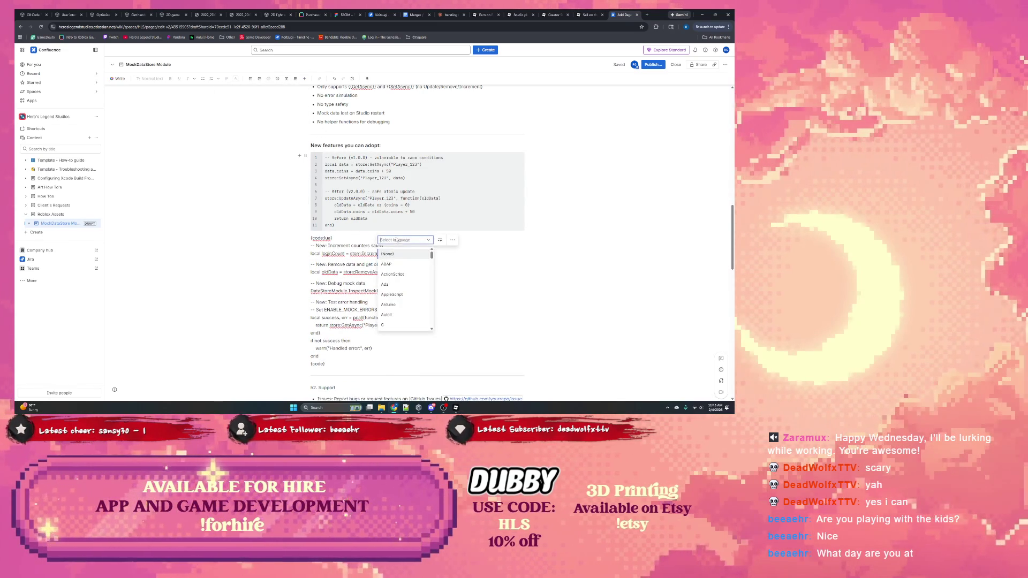
text(lua)
key(Return)
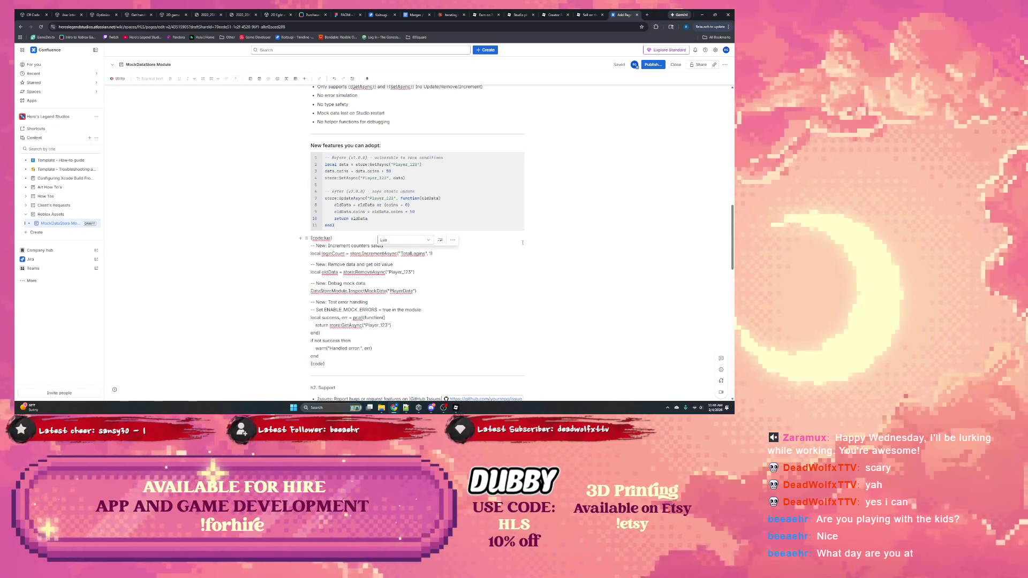
Delete the raw Lua snippet lines and leftover {code:lua} markers.
mouse_move(311, 246)
mouse_down()
mouse_move(389, 326)
mouse_move(365, 355)
mouse_up()
key(ctrl+c)
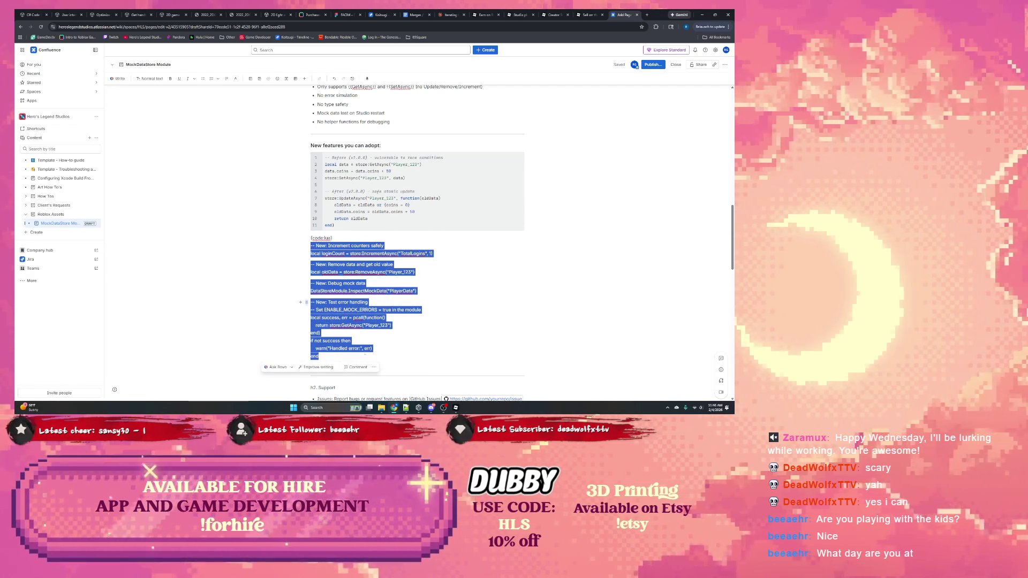
key(Delete)
mouse_move(325, 254)
mouse_down()
mouse_move(312, 238)
mouse_move(316, 158)
mouse_up()
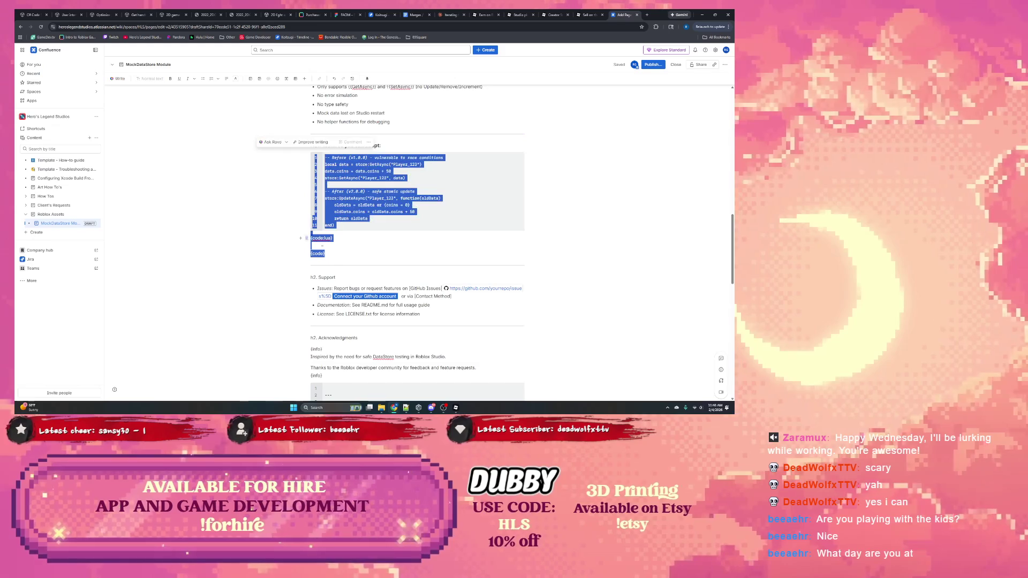
drag(325, 255, 301, 236)
key(Delete)
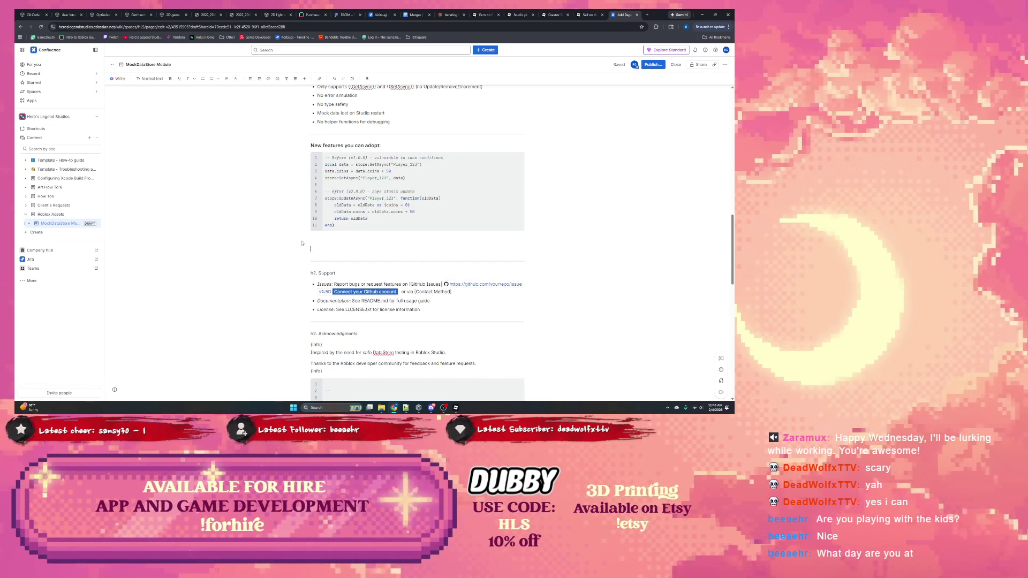
Add a second code block with the 17 pasted Lua lines, language set to Lua.
click(304, 79)
key(Escape)
key(ctrl+v)
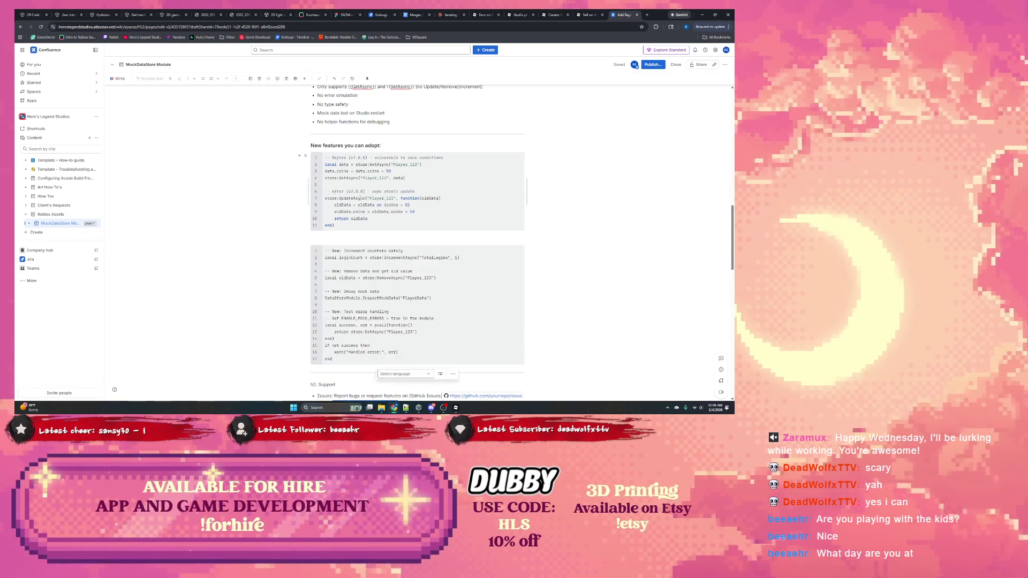
scroll(386, 322, down, 1)
click(394, 318)
text(lua)
key(Return)
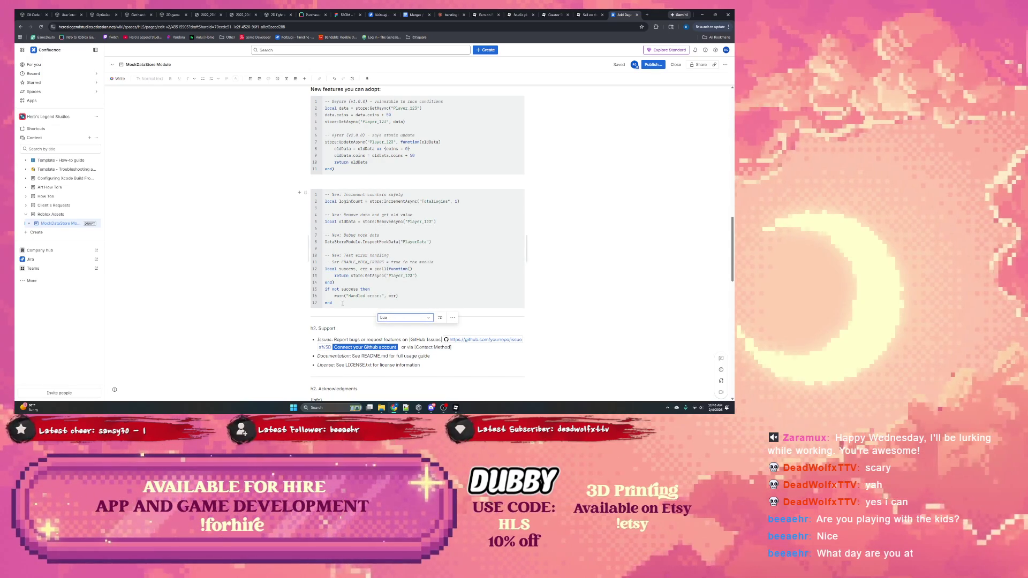
scroll(343, 303, down, 2)
drag(318, 245, 310, 244)
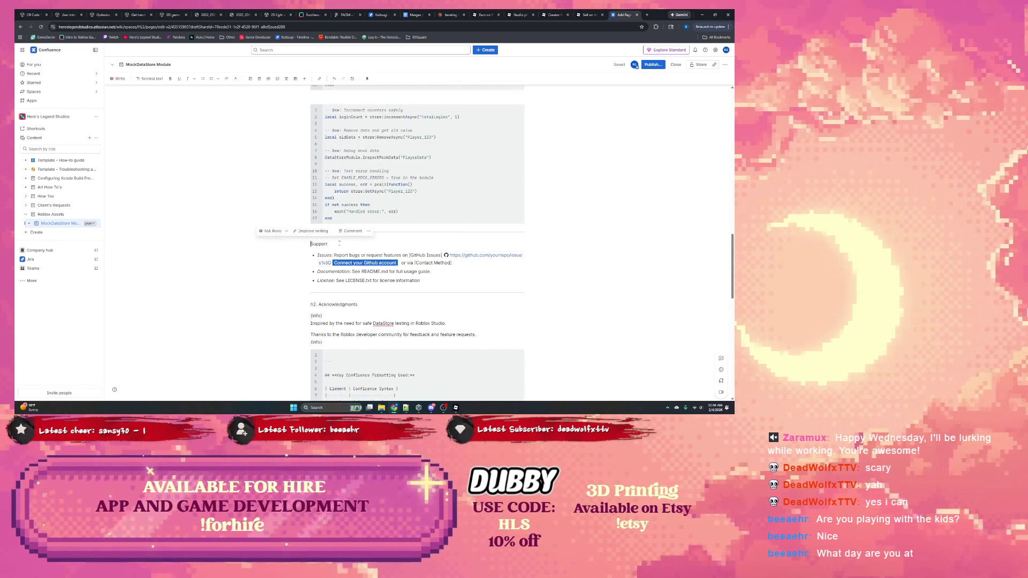
Remove the h2. prefix and apply Heading 2 to Support.
key(BackSpace)
double_click(318, 244)
click(146, 79)
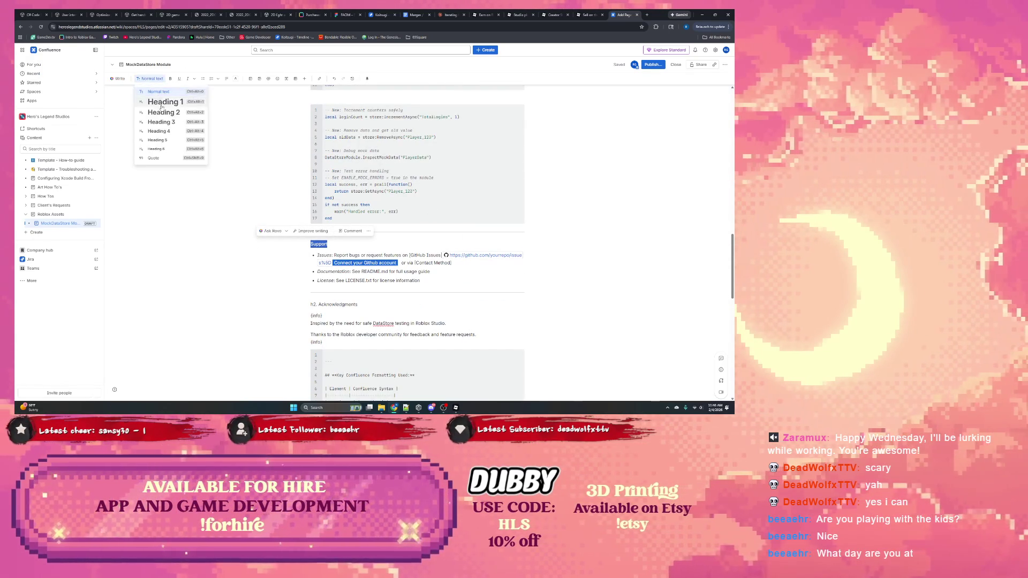
click(150, 112)
click(471, 273)
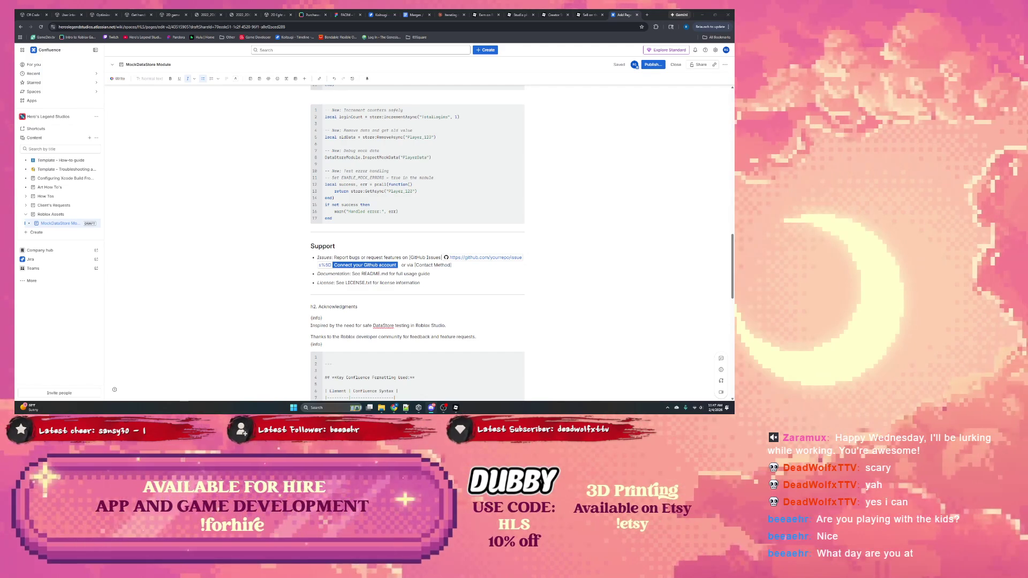
Replace the Issues bullet's GitHub and contact text with 'on our Discord' and the Discord invite link.
click(456, 264)
drag(456, 264, 410, 257)
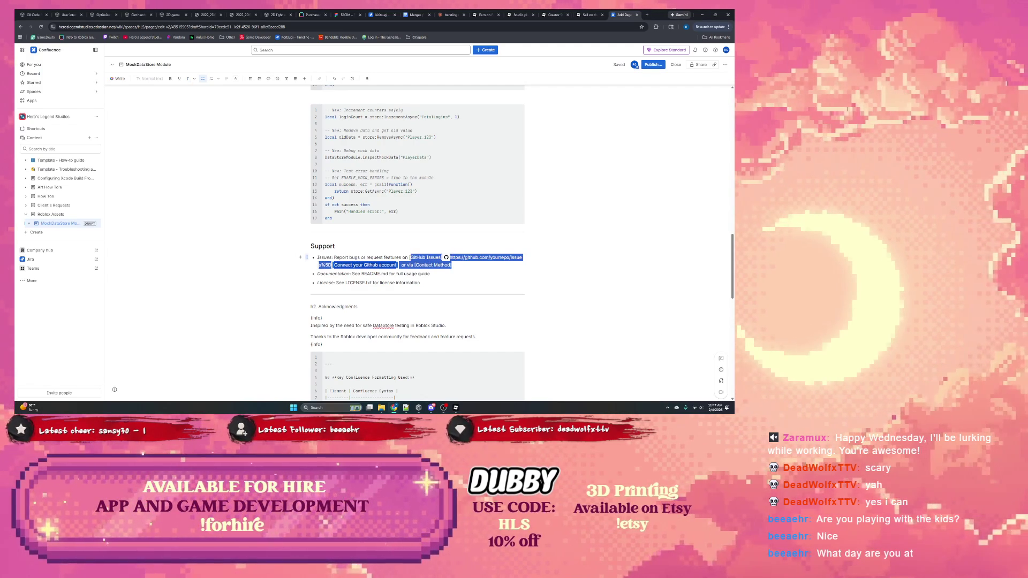
key(BackSpace)
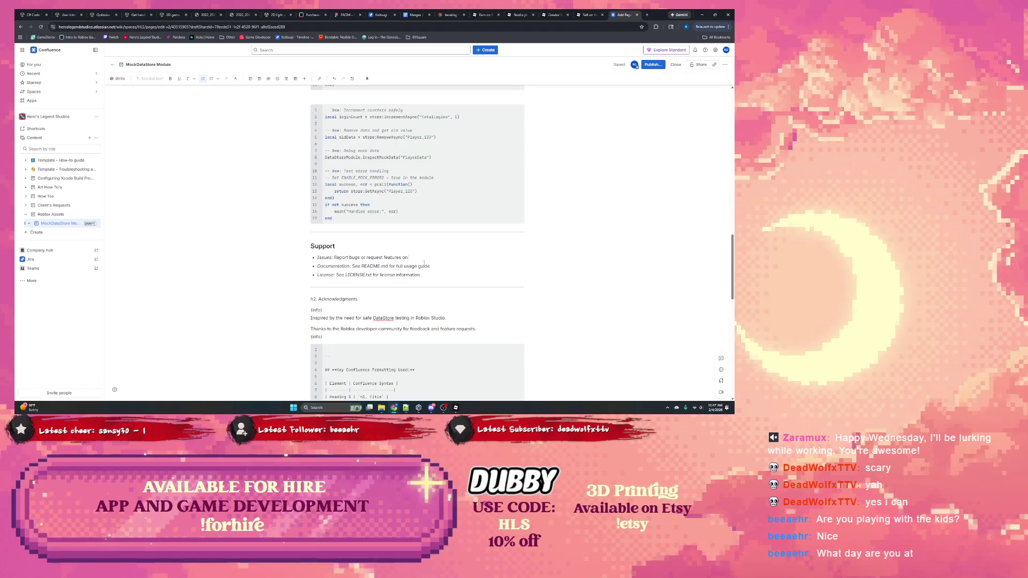
text(our Discord)
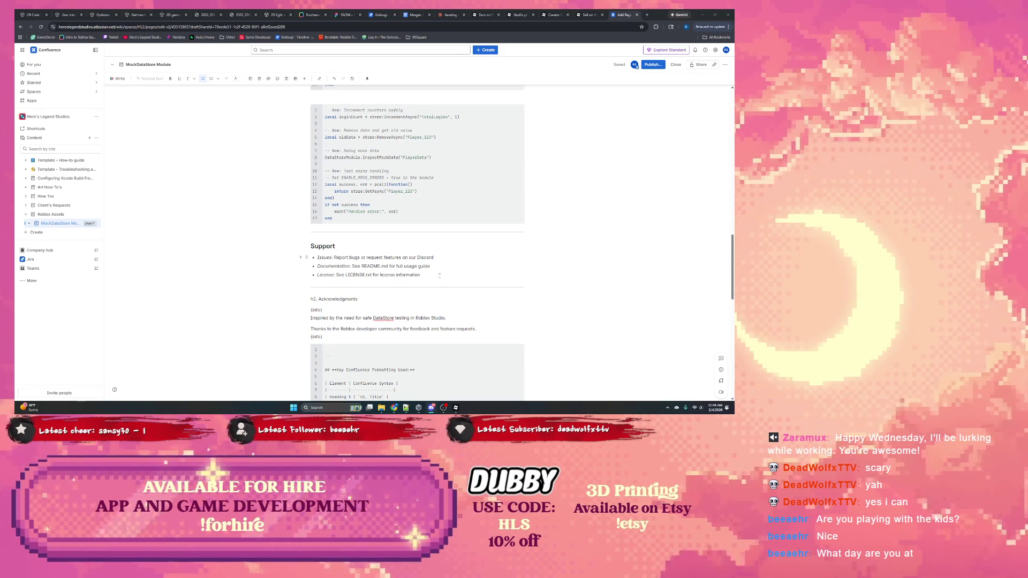
text(https://discord.gg/S5dVP83N)
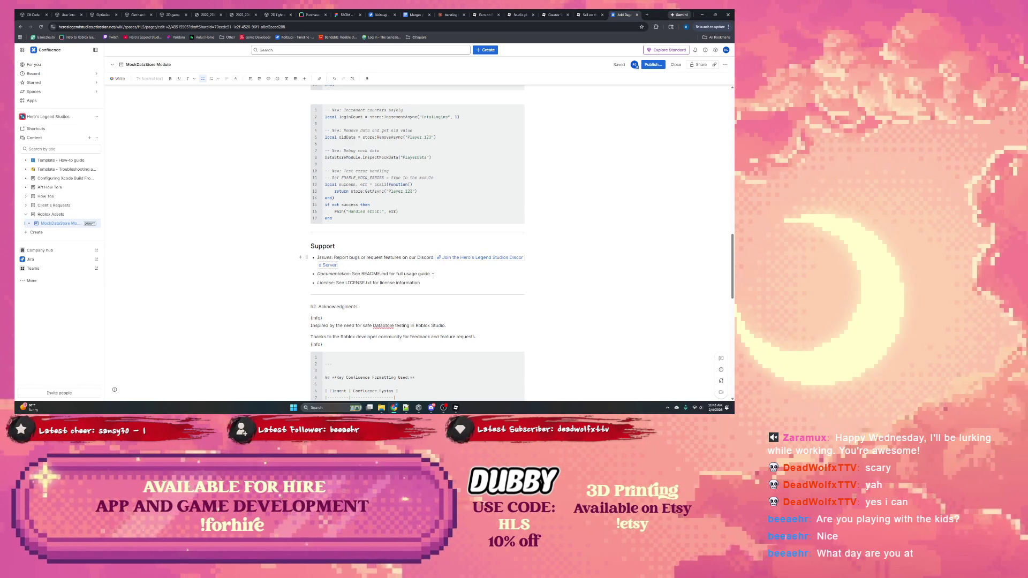
Delete the Documentation and License bullets from the Support list.
drag(433, 274, 316, 273)
key(BackSpace)
key(BackSpace)
triple_click(416, 270)
key(BackSpace)
key(BackSpace)
Remove the {info} markers and h2. prefix around Acknowledgments, keeping the thanks text.
scroll(368, 272, down, 3)
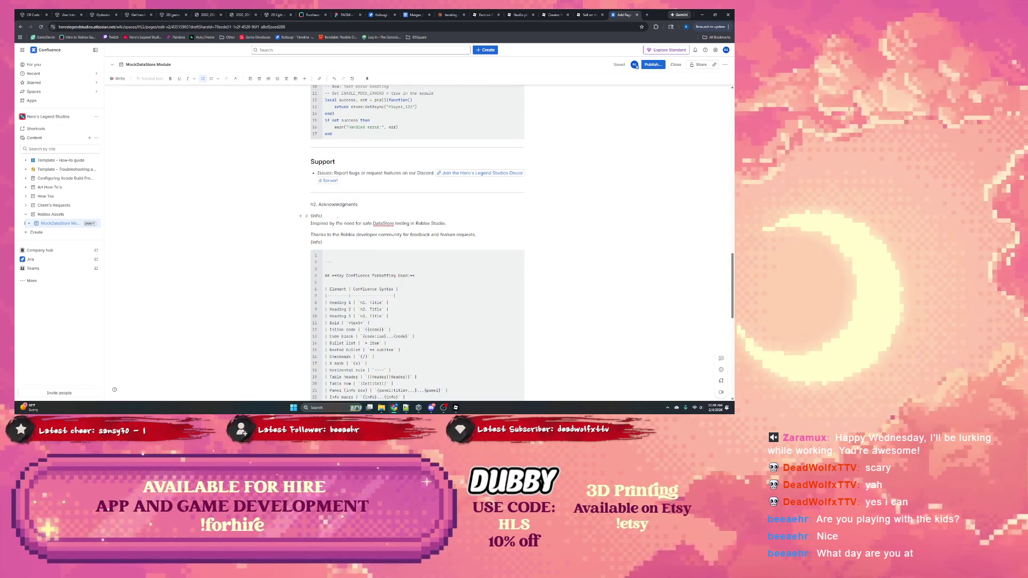
drag(338, 216, 311, 216)
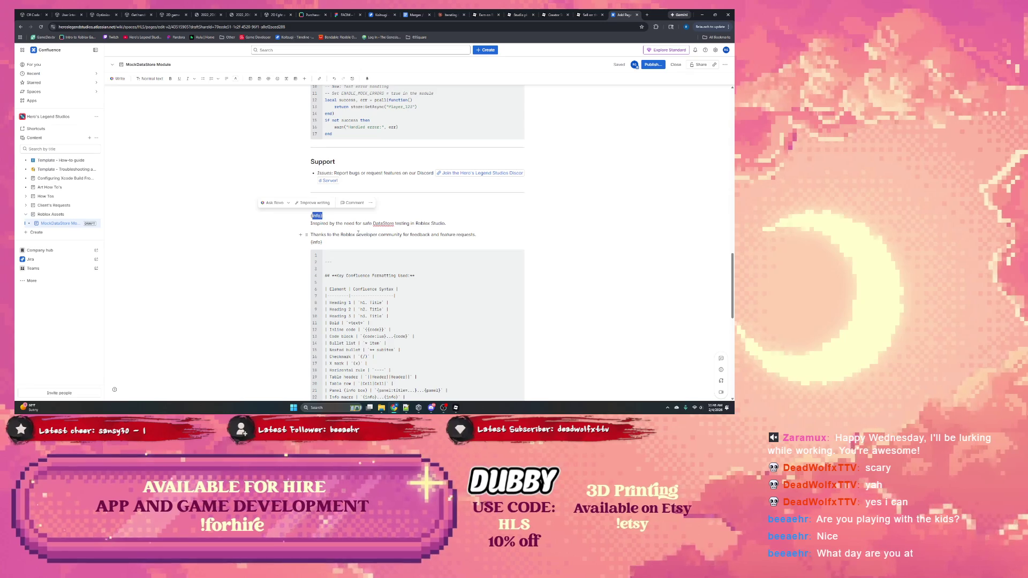
key(BackSpace)
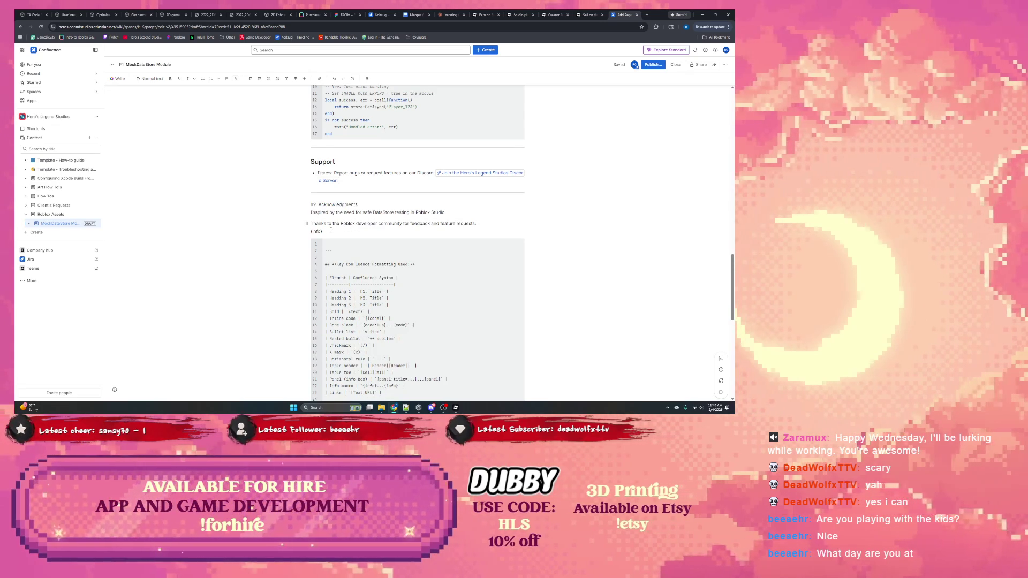
mouse_move(323, 227)
mouse_down()
mouse_move(308, 214)
mouse_move(311, 223)
mouse_up()
click(336, 229)
key(BackSpace)
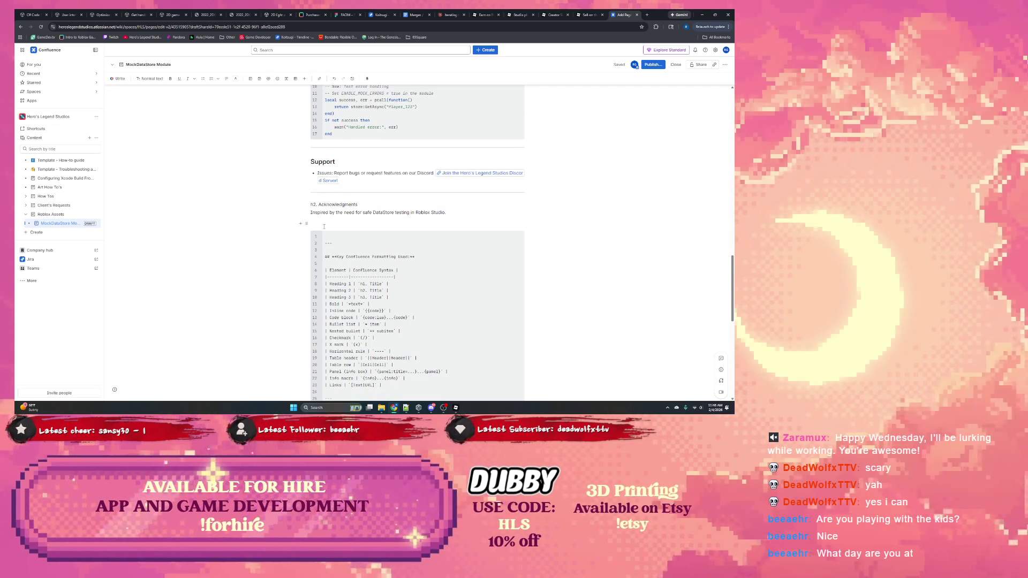
key(ctrl+z)
click(328, 232)
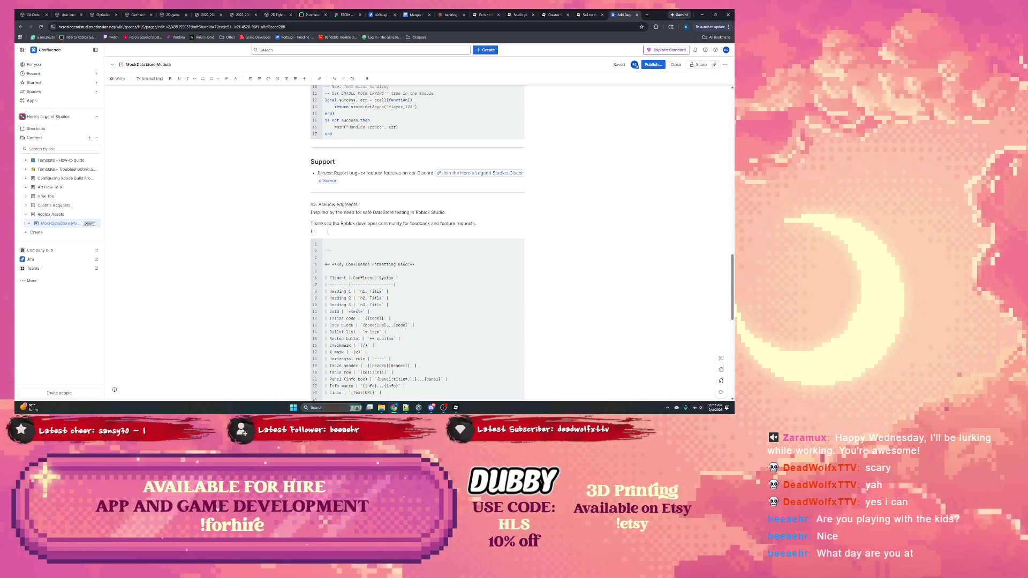
key(BackSpace)
drag(319, 205, 264, 207)
key(BackSpace)
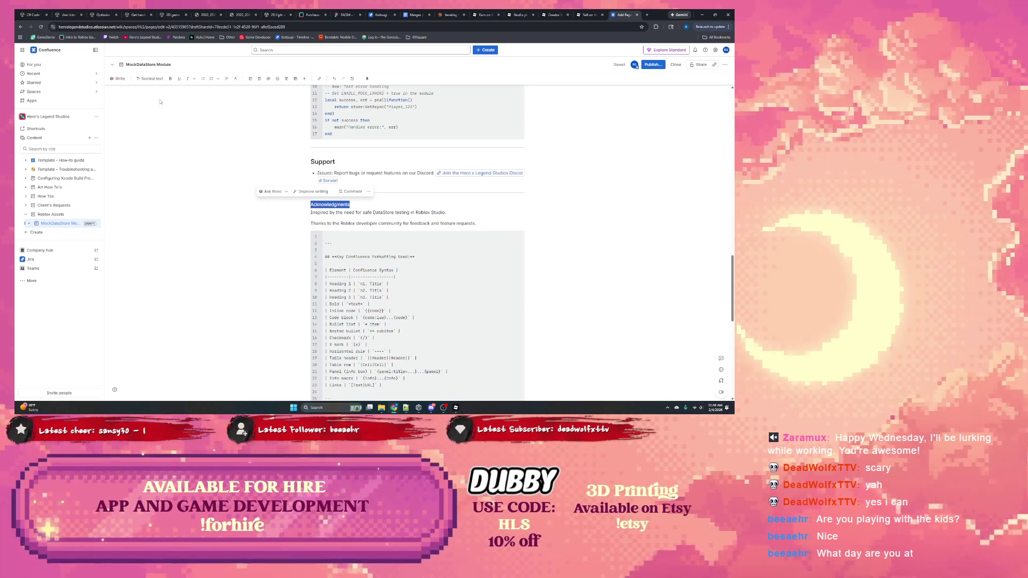
Apply Heading 2 to Acknowledgments and set the 'Inspired by' lines back to normal text.
click(151, 79)
click(155, 113)
scroll(357, 188, down, 1)
drag(311, 188, 506, 187)
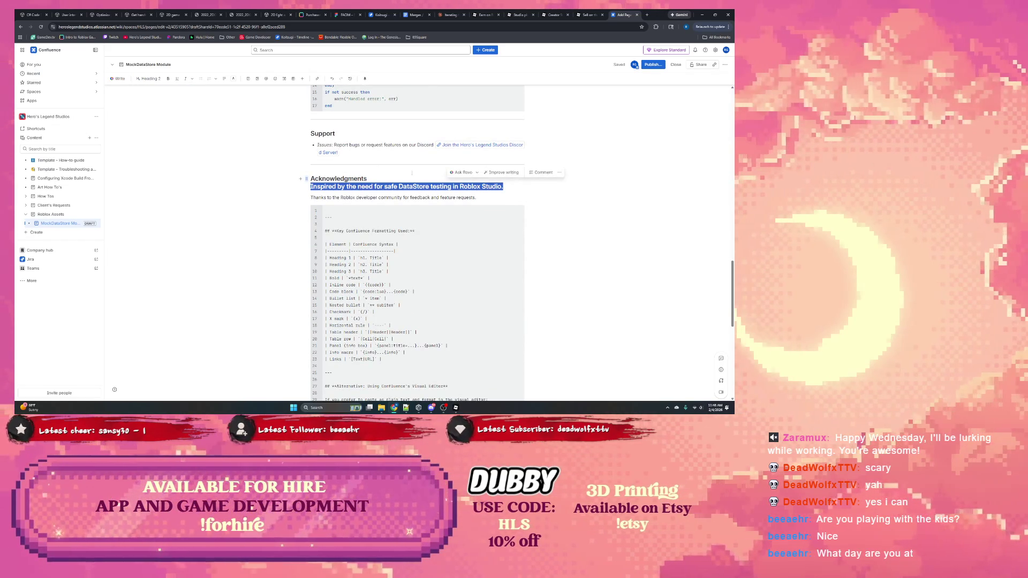
click(150, 79)
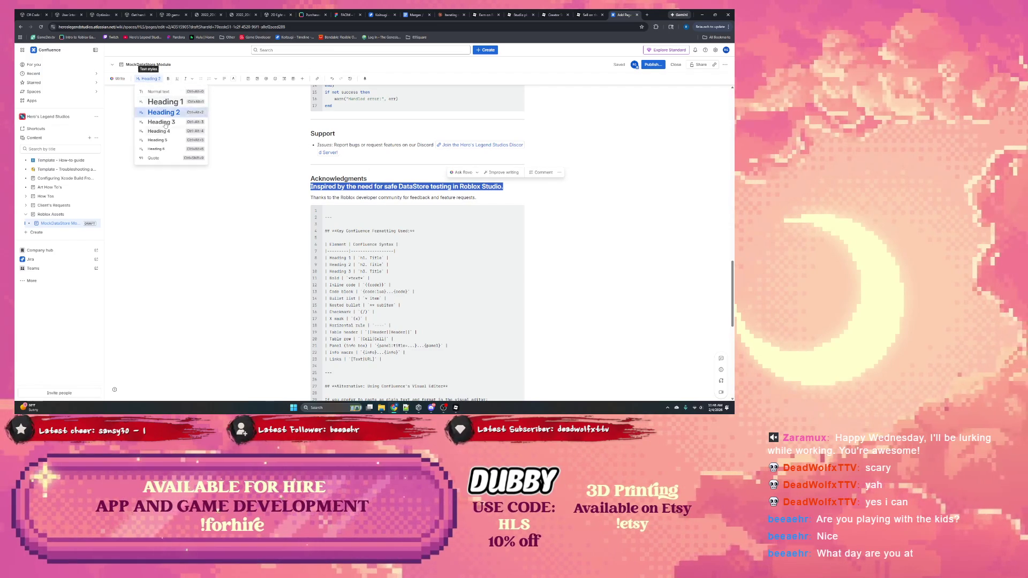
click(160, 92)
click(316, 182)
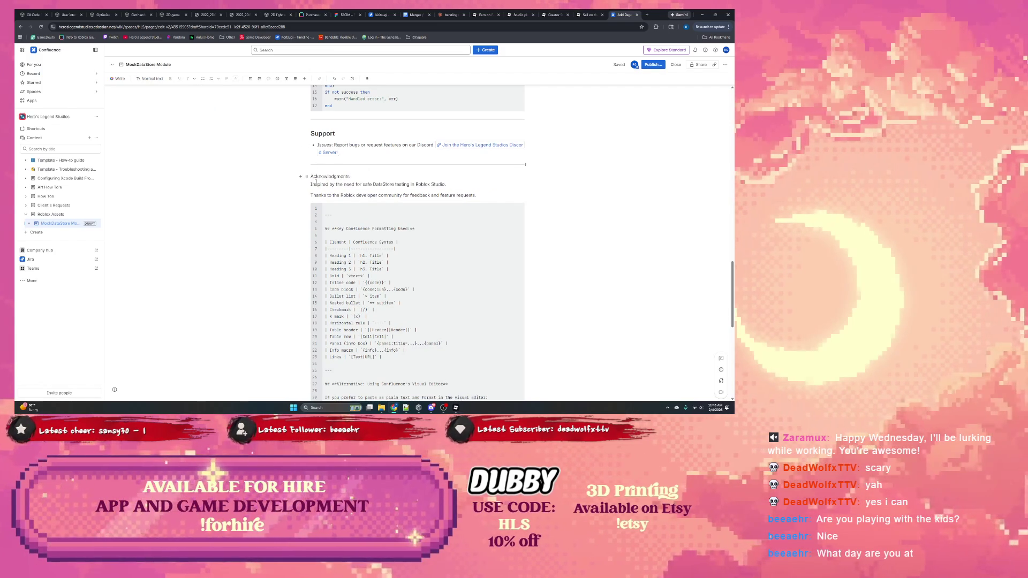
Split Acknowledgments onto its own Heading 2 line and remove the blank line beneath it.
key(Return)
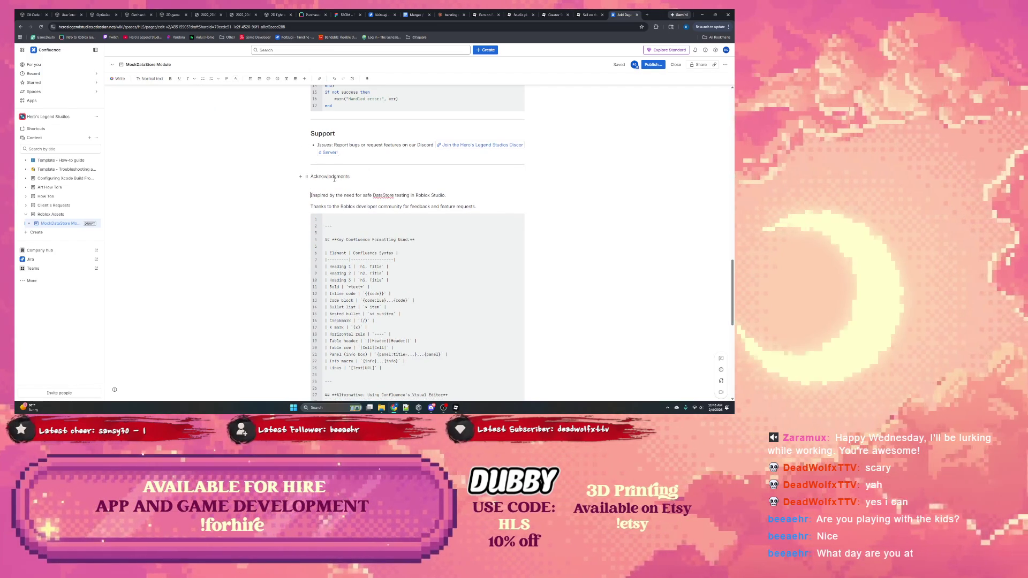
double_click(330, 176)
click(151, 79)
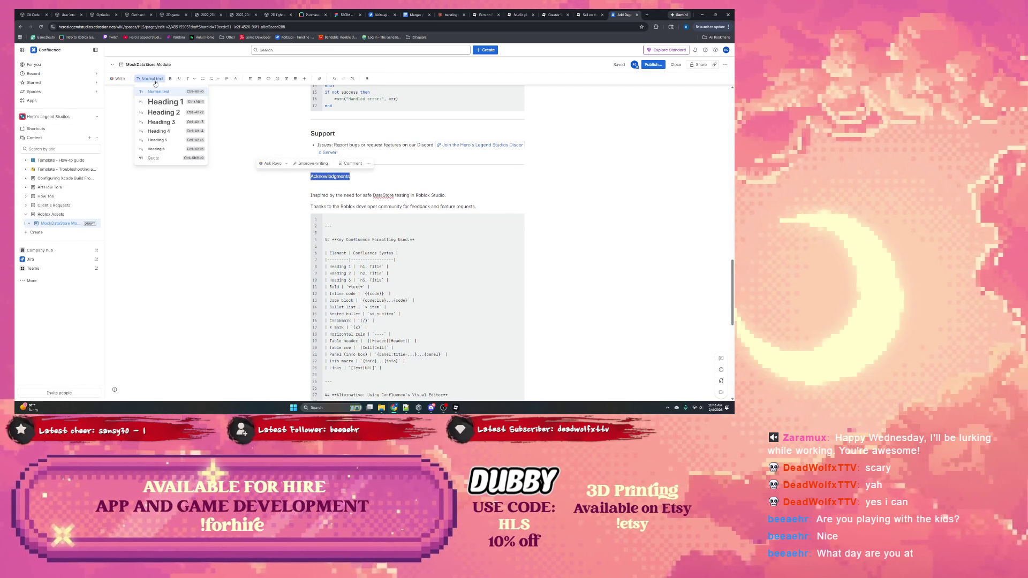
click(164, 112)
click(327, 190)
key(BackSpace)
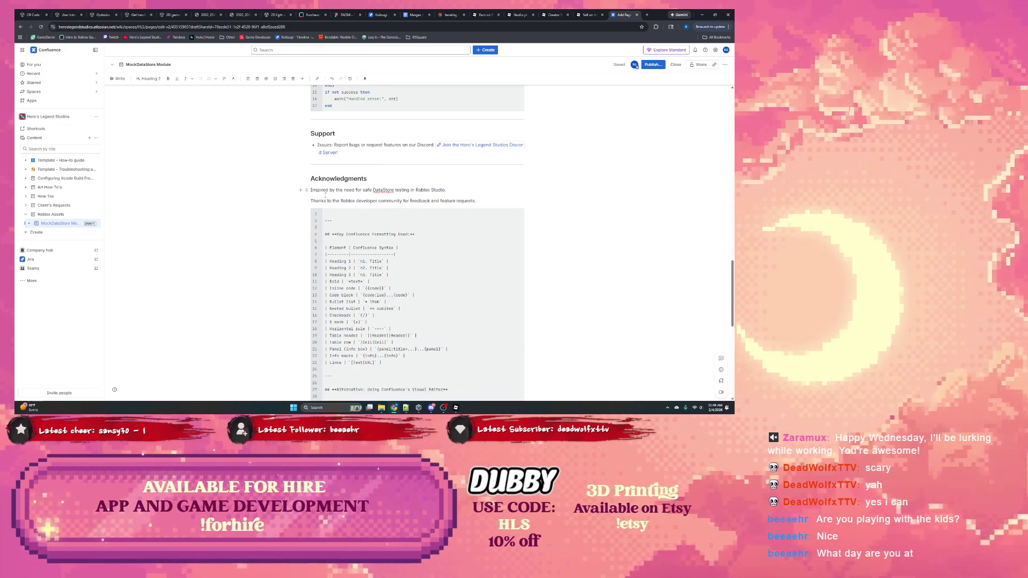
scroll(329, 195, down, 1)
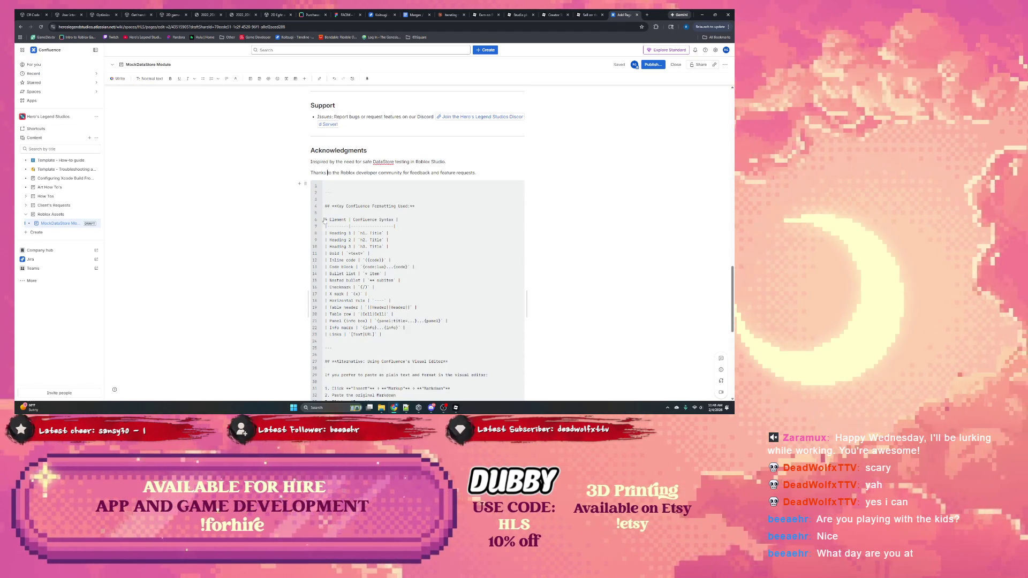
Delete everything from the formatting-table code block to the page end, including the macro examples.
scroll(381, 215, down, 3)
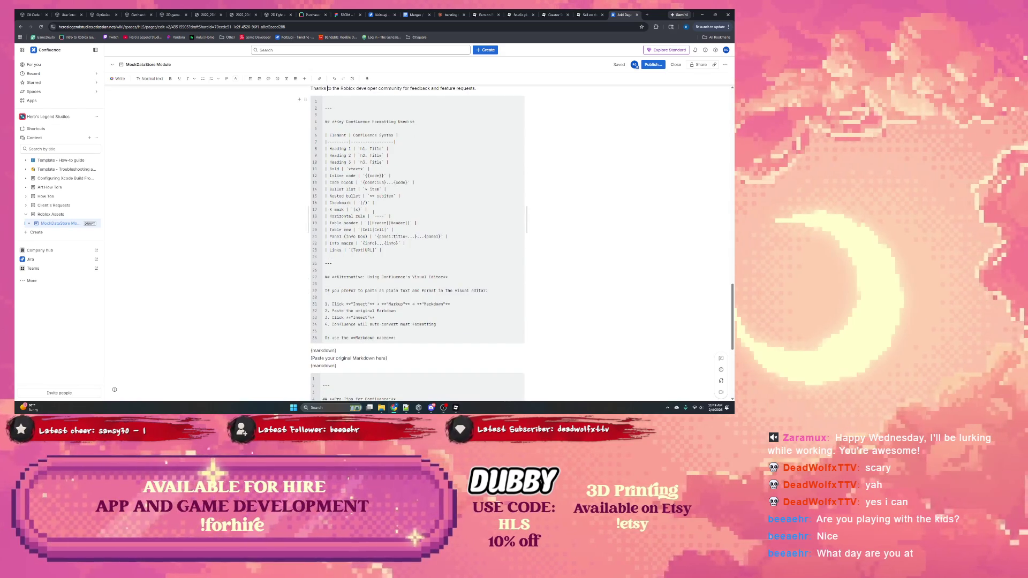
scroll(373, 212, down, 4)
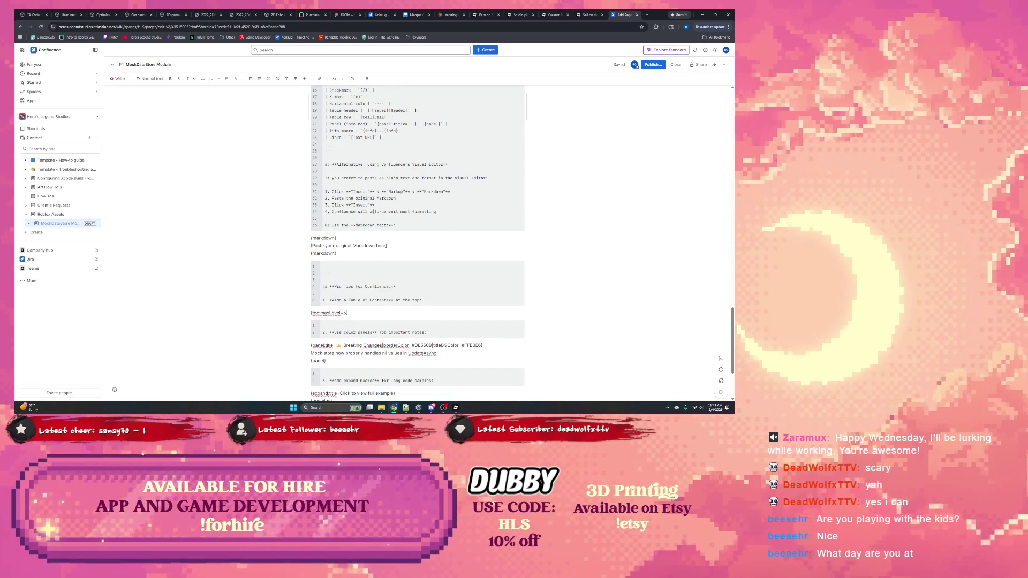
scroll(373, 212, up, 6)
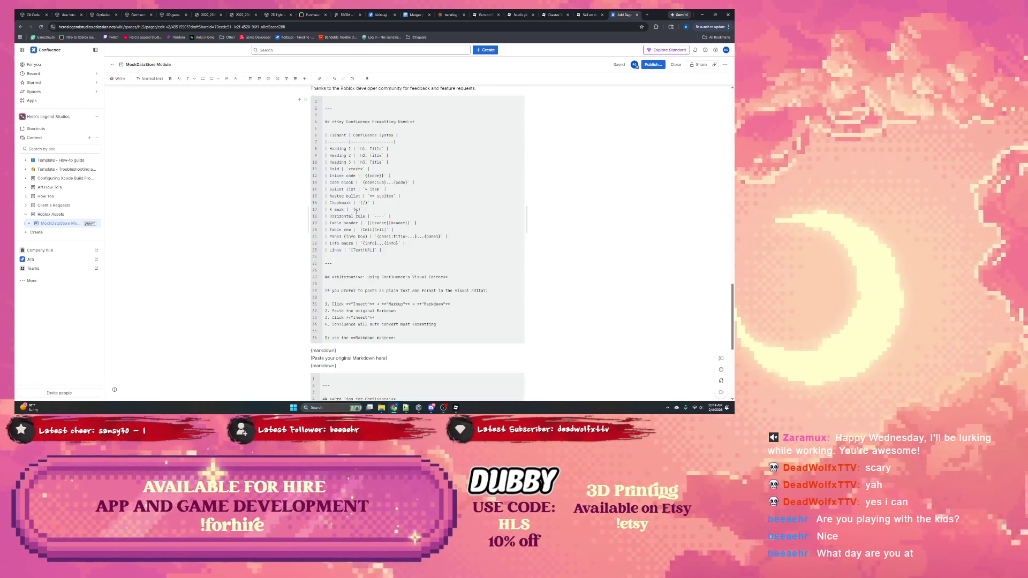
scroll(357, 212, down, 8)
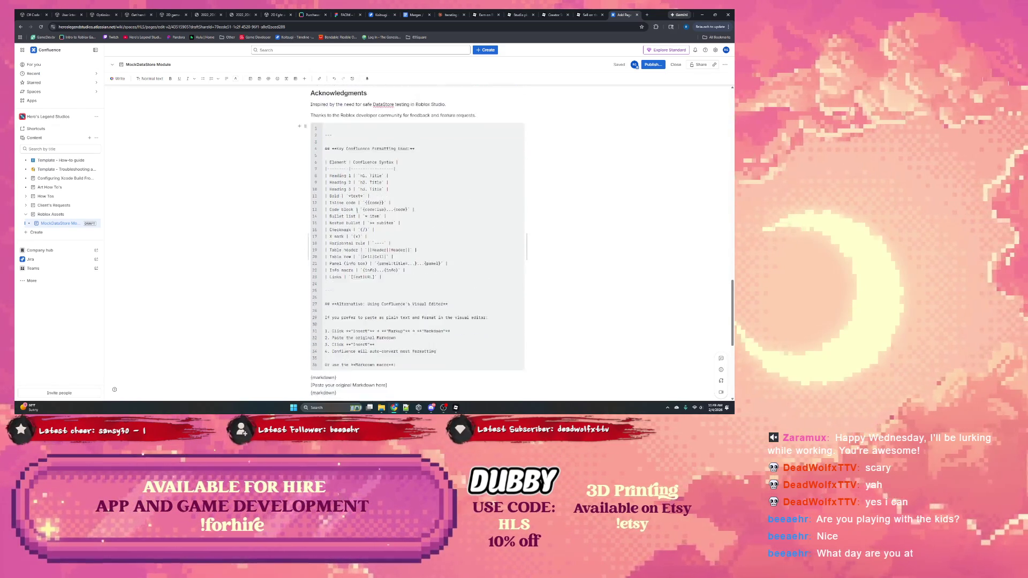
scroll(357, 211, down, 2)
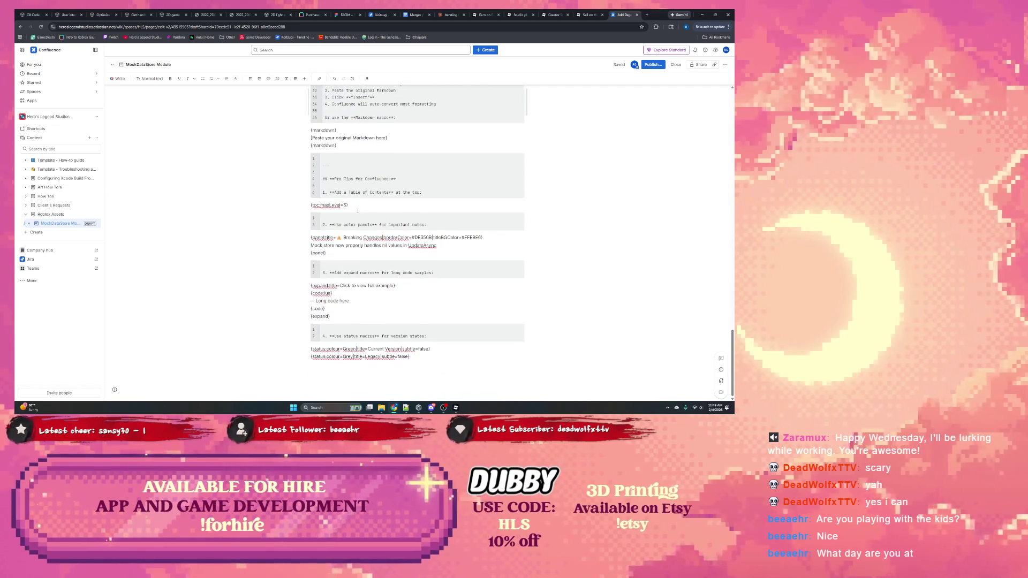
drag(423, 358, 311, 283)
scroll(308, 214, up, 13)
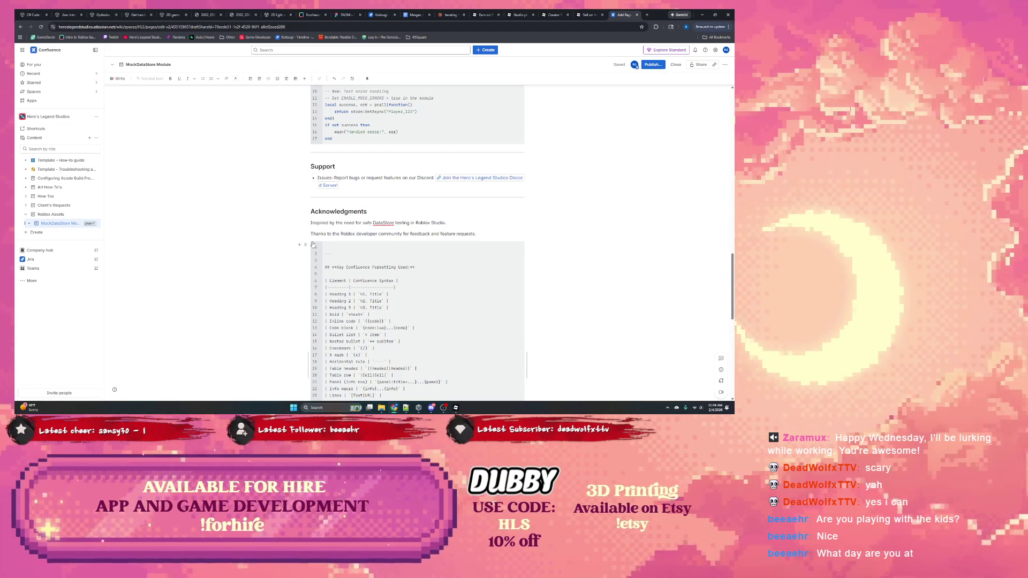
scroll(400, 193, down, 1)
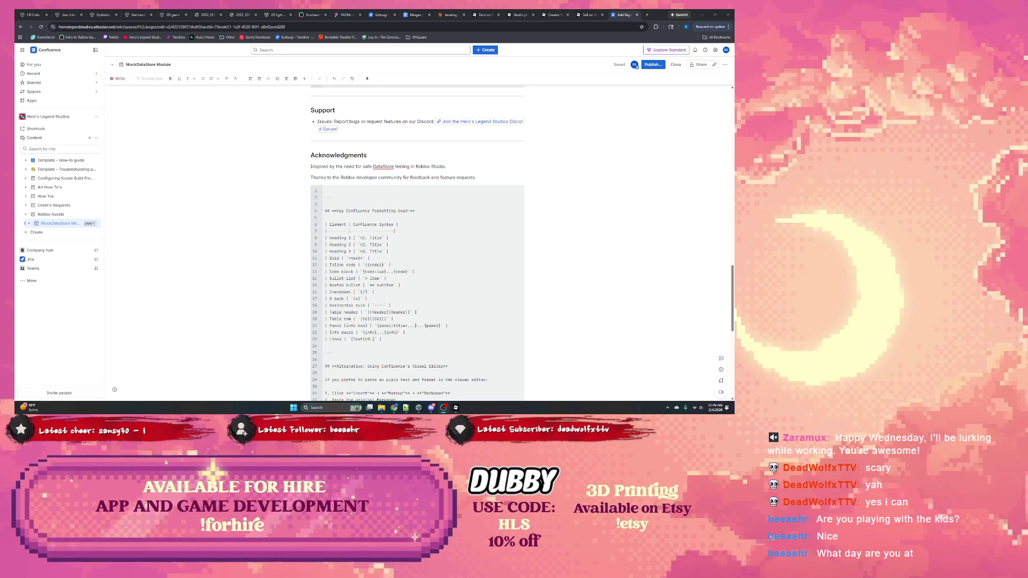
scroll(455, 345, down, 6)
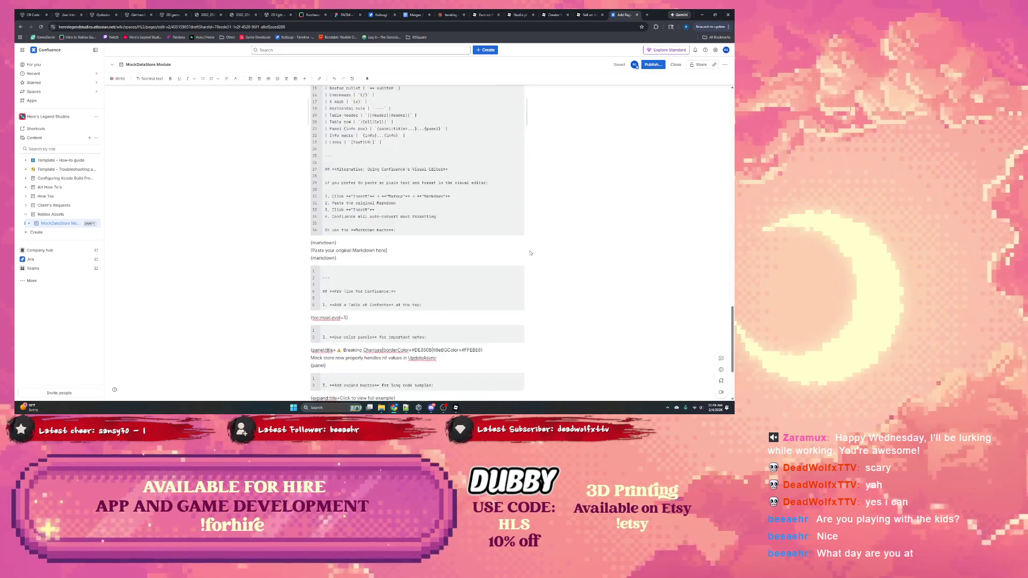
click(437, 363)
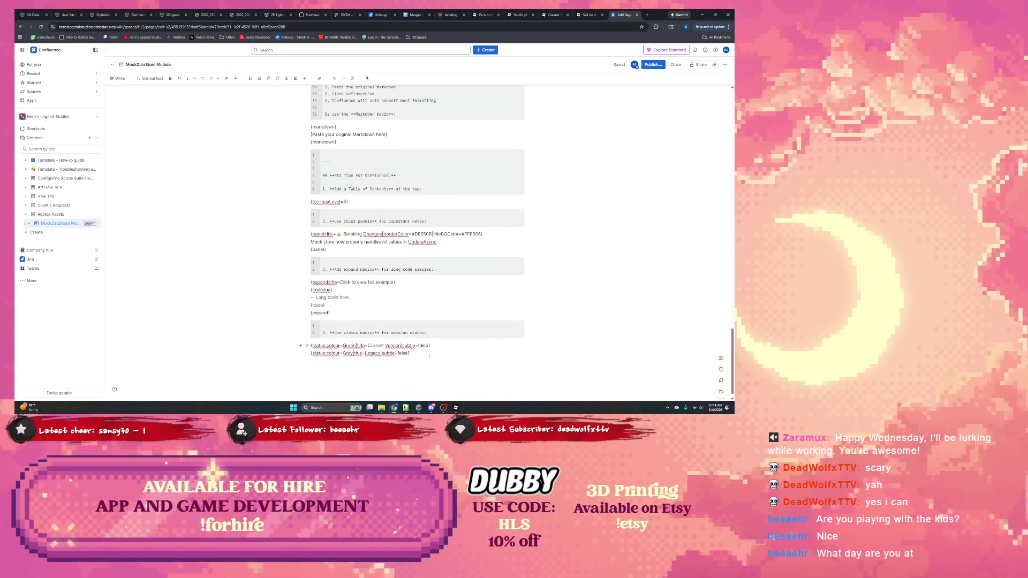
scroll(469, 322, up, 10)
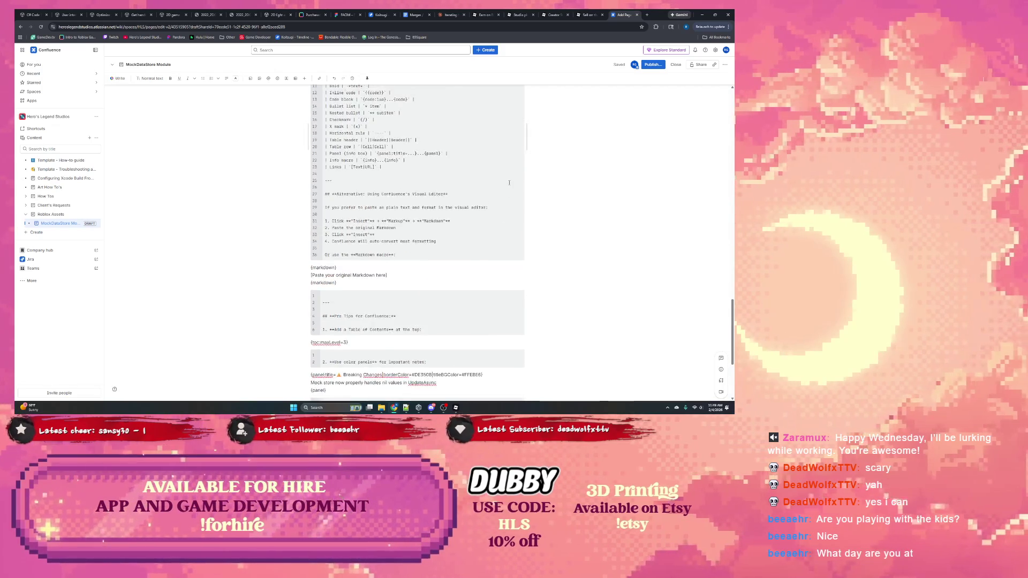
shift+click(496, 205)
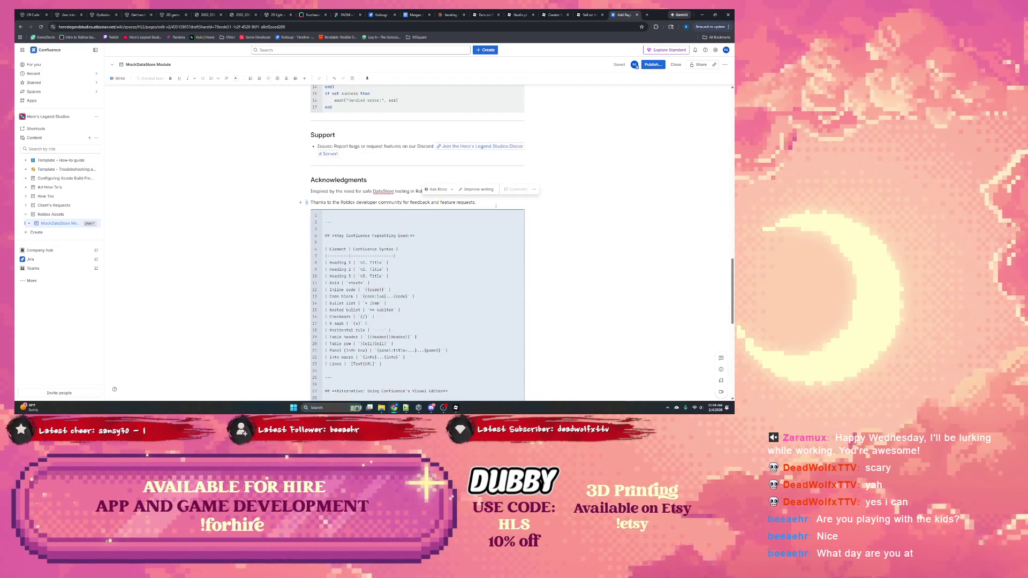
key(BackSpace)
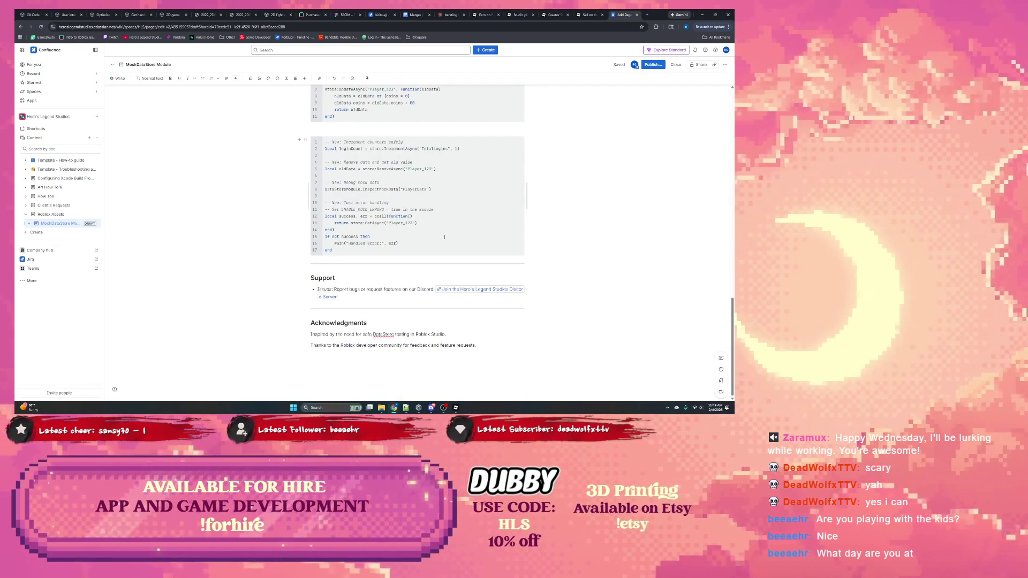
Publish the MockDataStore Module page under Roblox Assets, keeping Open general access.
scroll(434, 235, up, 15)
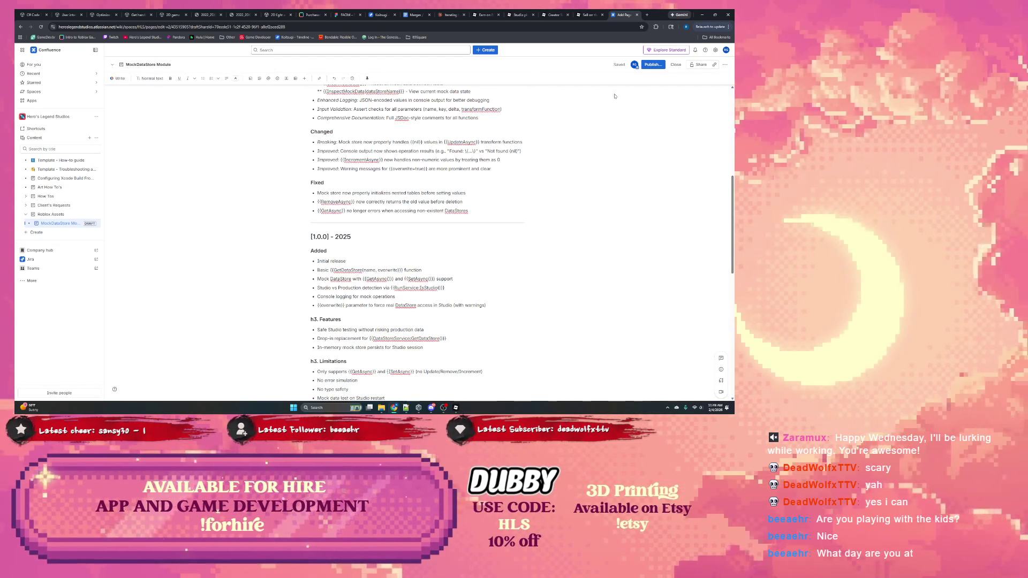
click(651, 65)
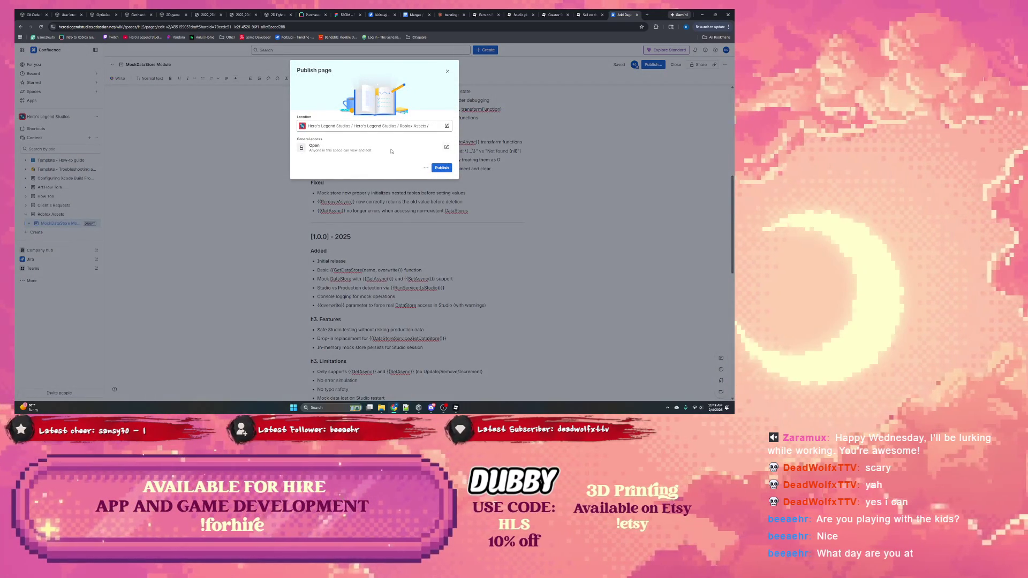
click(446, 148)
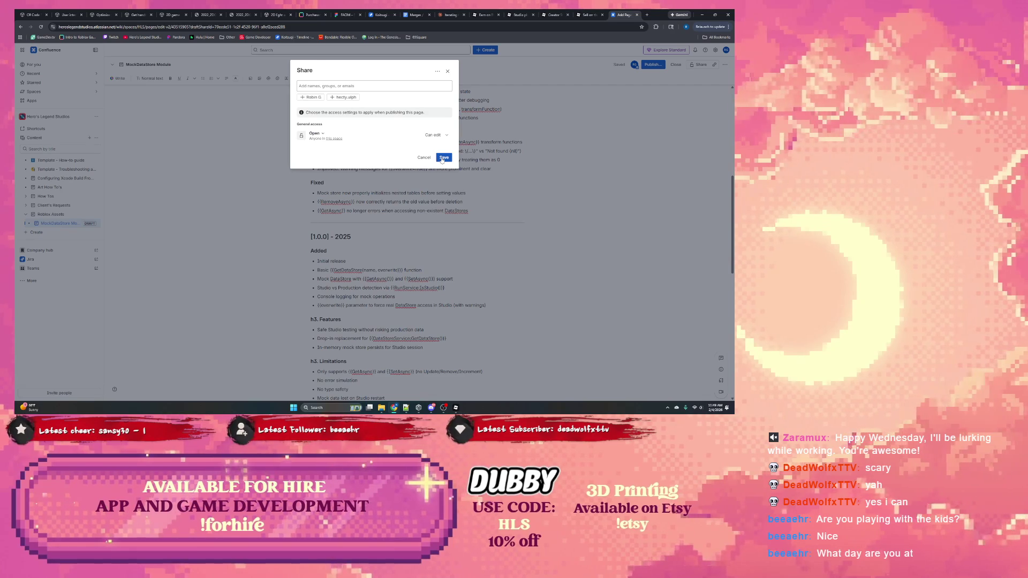
click(443, 160)
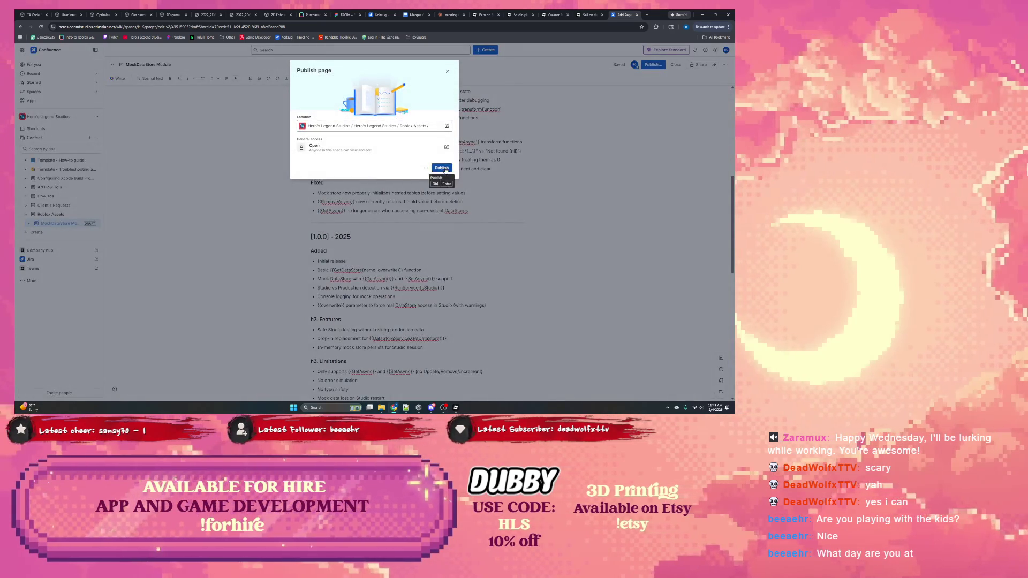
click(443, 168)
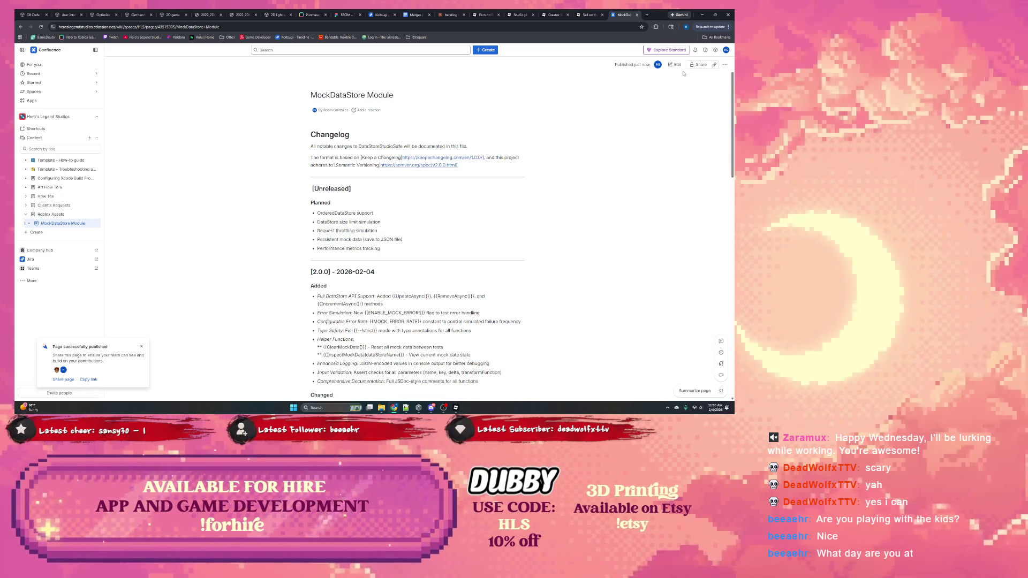
Enable the page's public link so anyone with the link can view it.
click(699, 65)
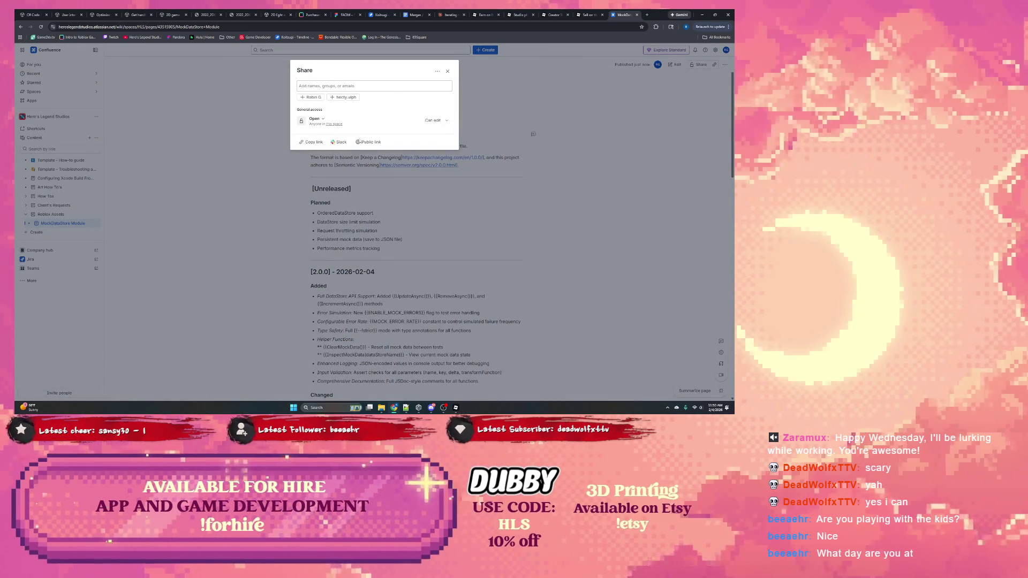
click(383, 142)
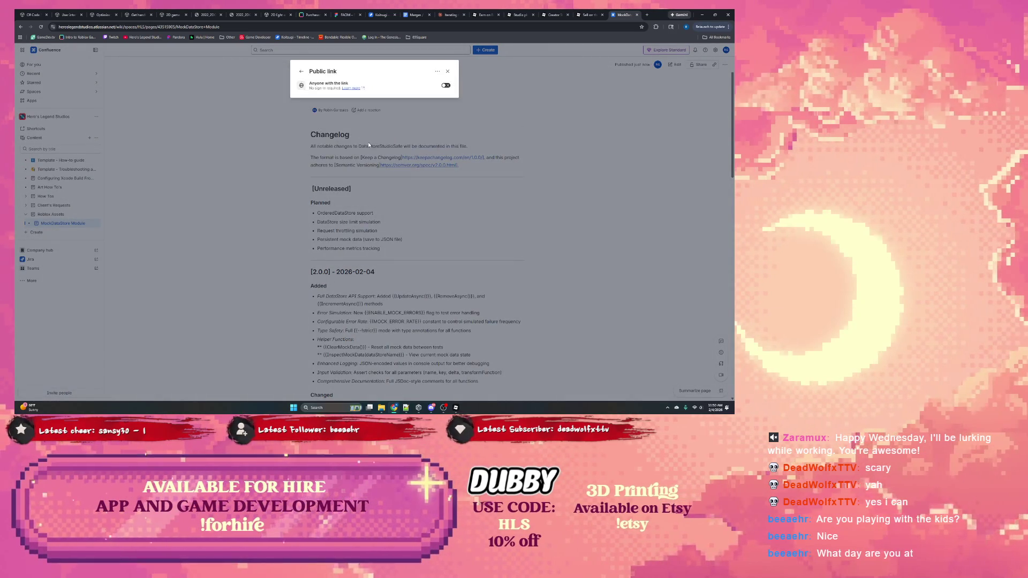
click(446, 86)
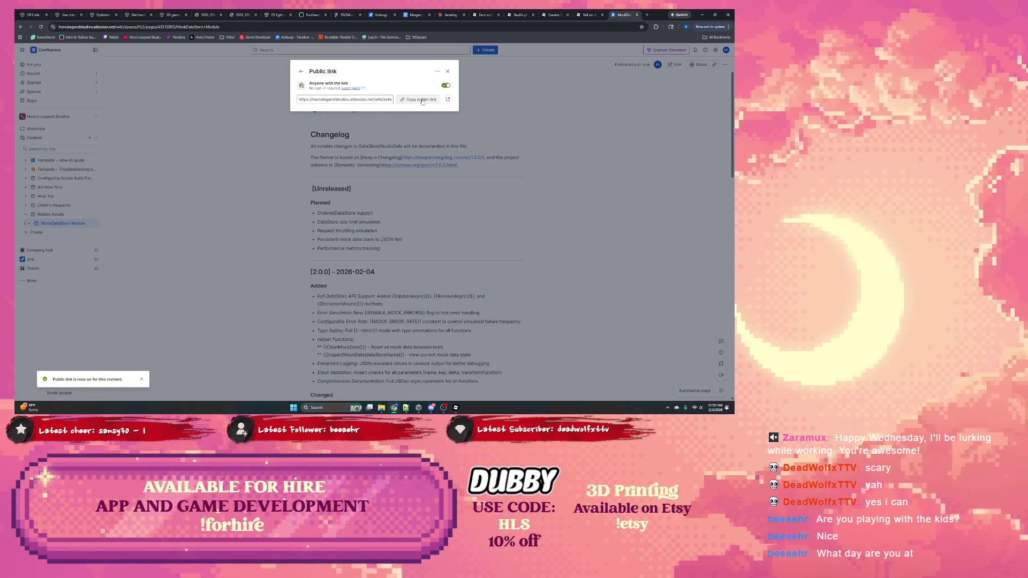
Return to Roblox Studio, showing the module script's licence header.
click(582, 15)
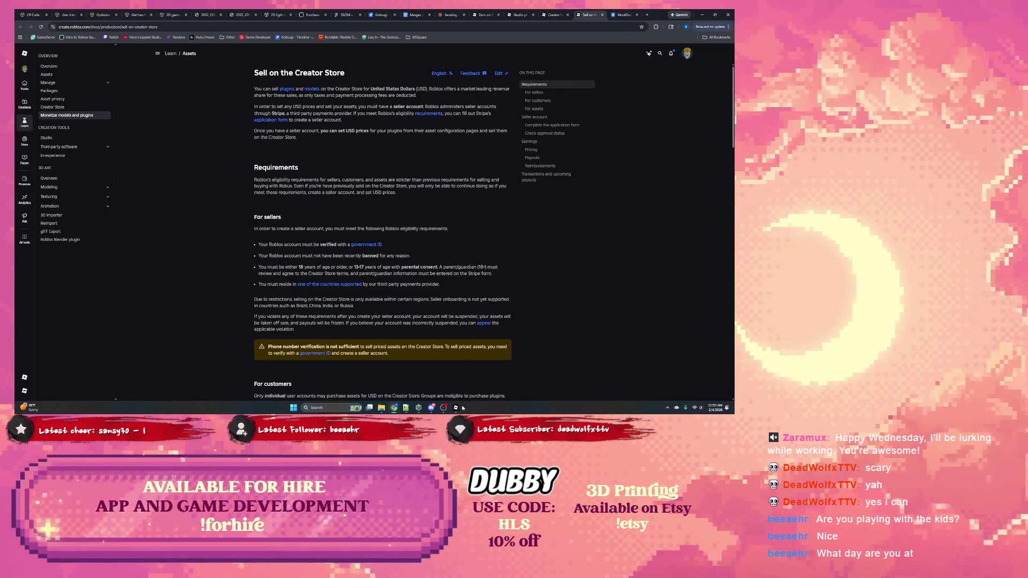
click(455, 408)
scroll(227, 181, up, 4)
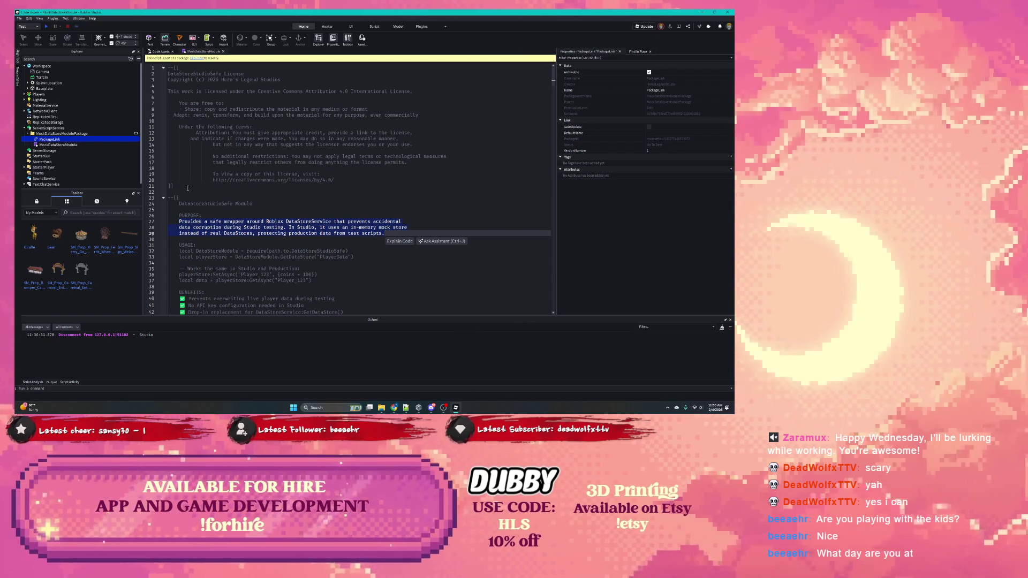
Unlock the package script and add the Confluence page link as a block comment after the licence.
click(188, 188)
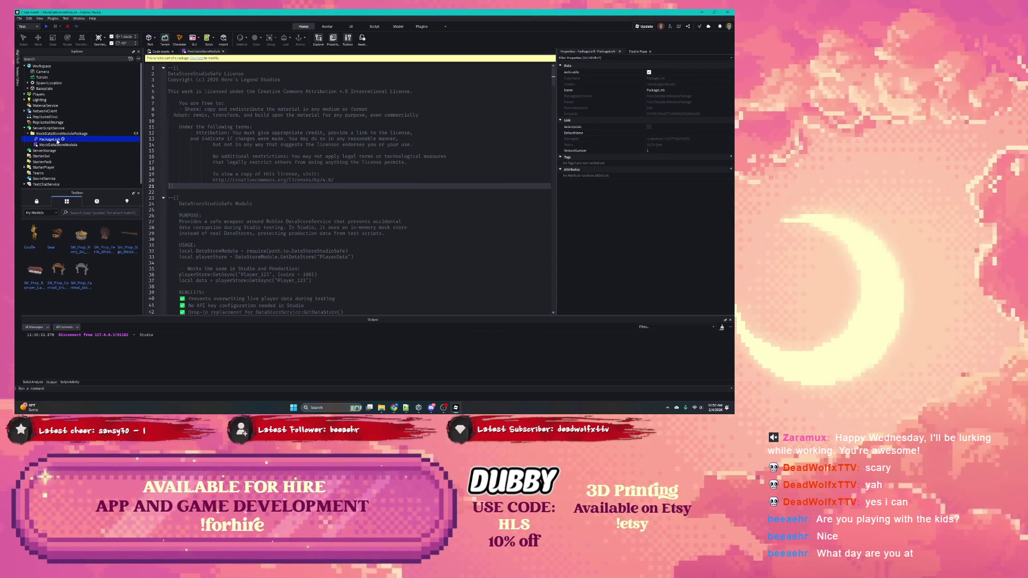
click(197, 58)
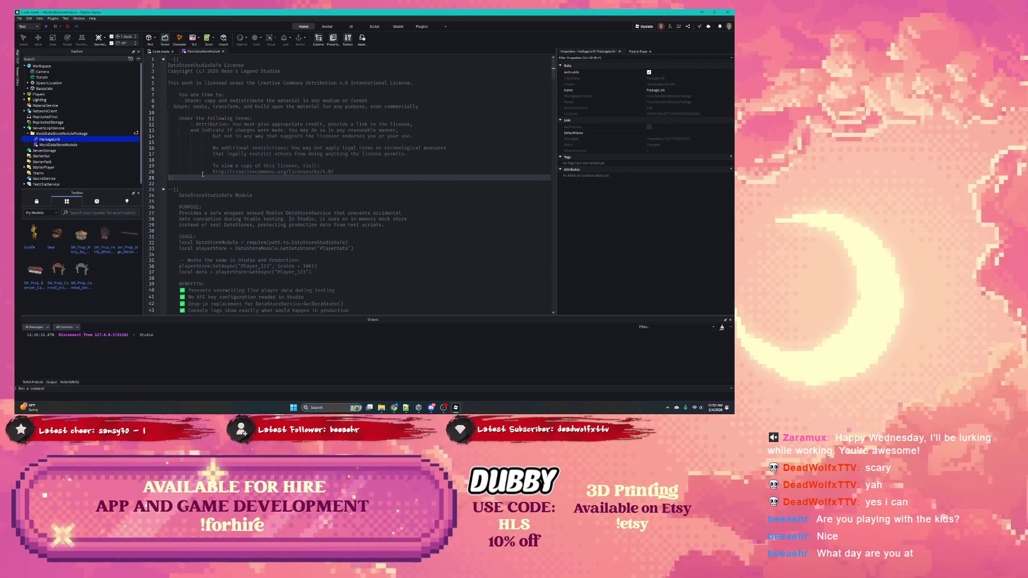
key(Return)
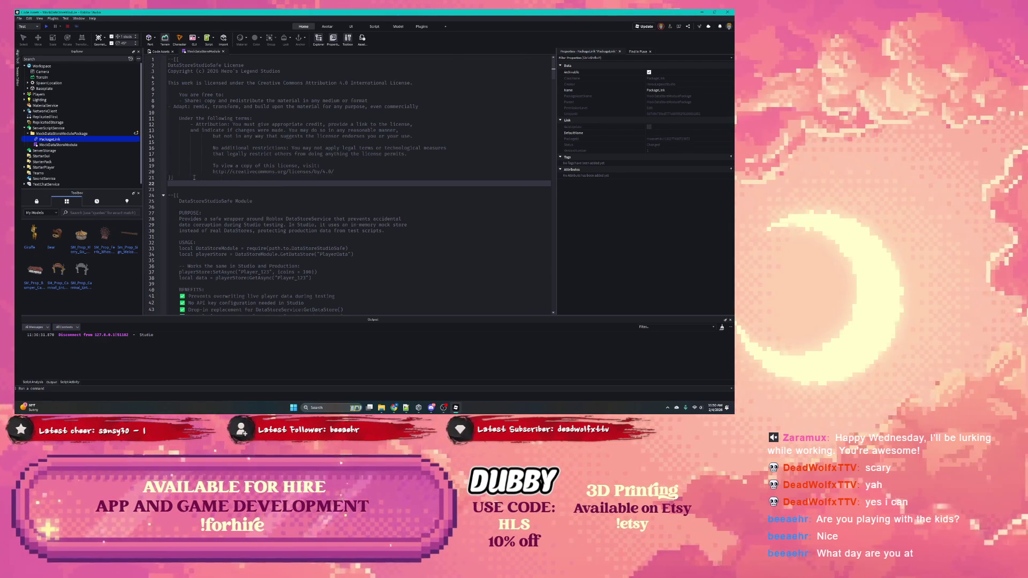
key(Return)
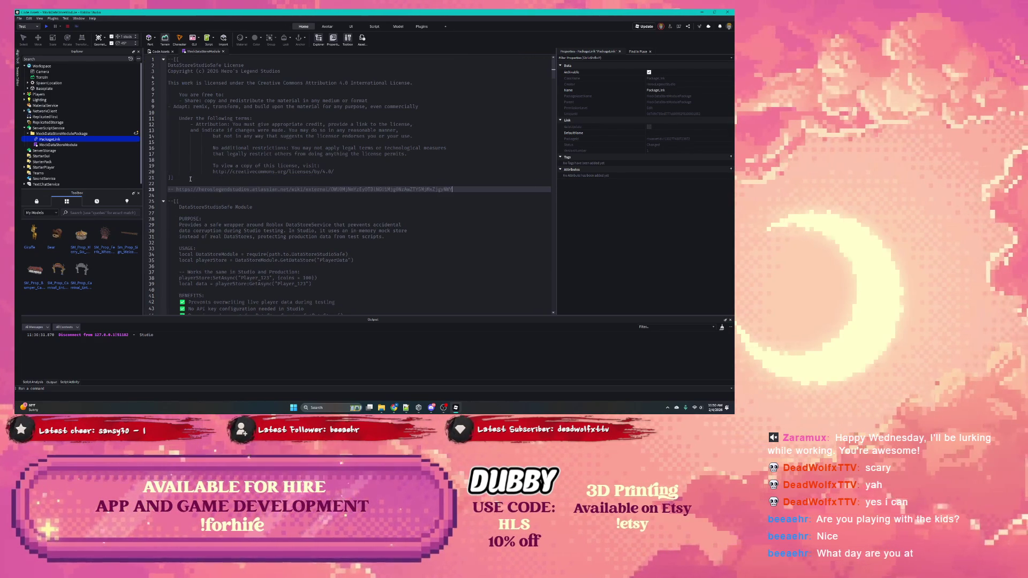
click(187, 184)
drag(177, 188, 171, 185)
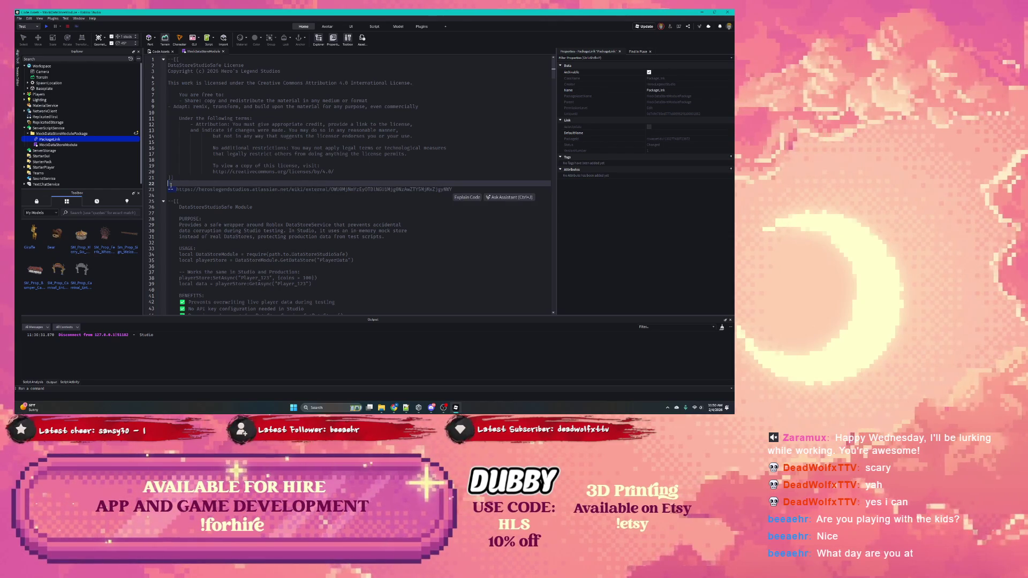
text(--[[)
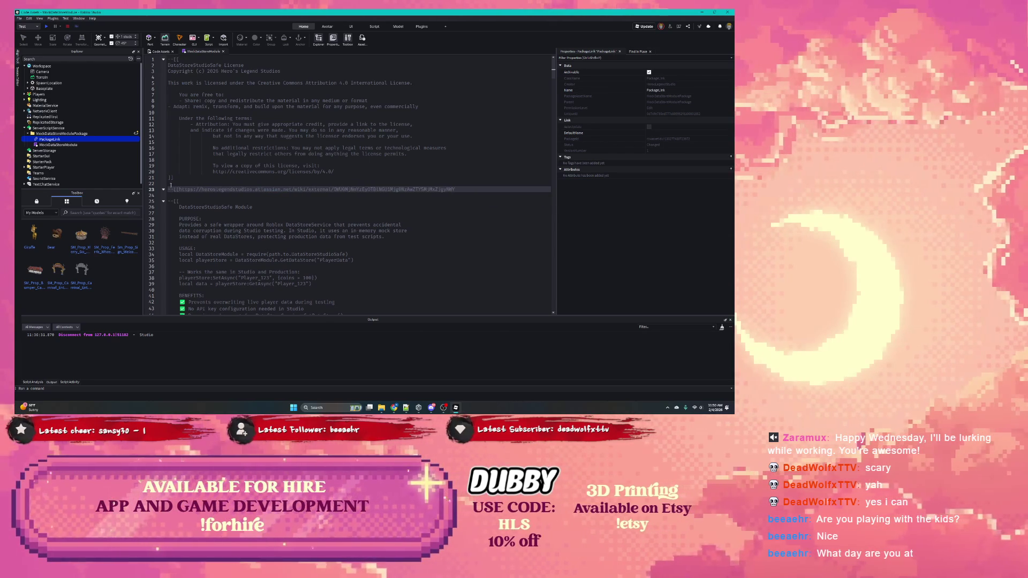
key(Return)
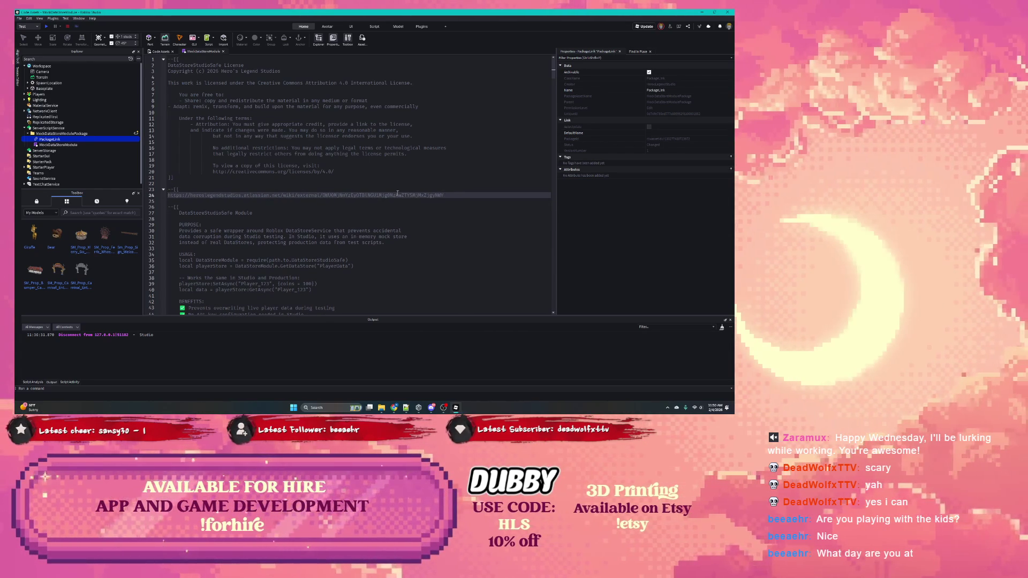
key(Return)
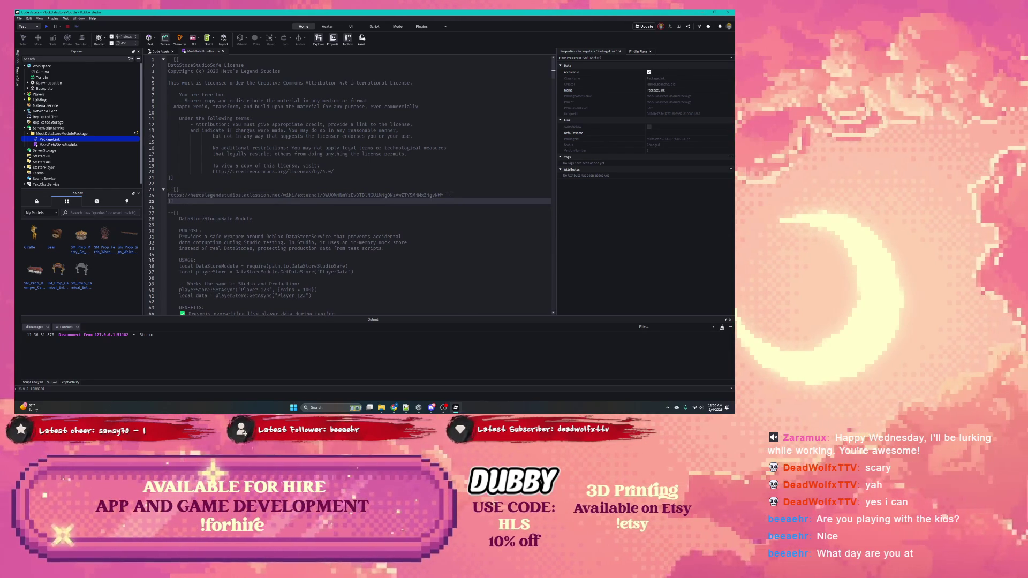
click(450, 195)
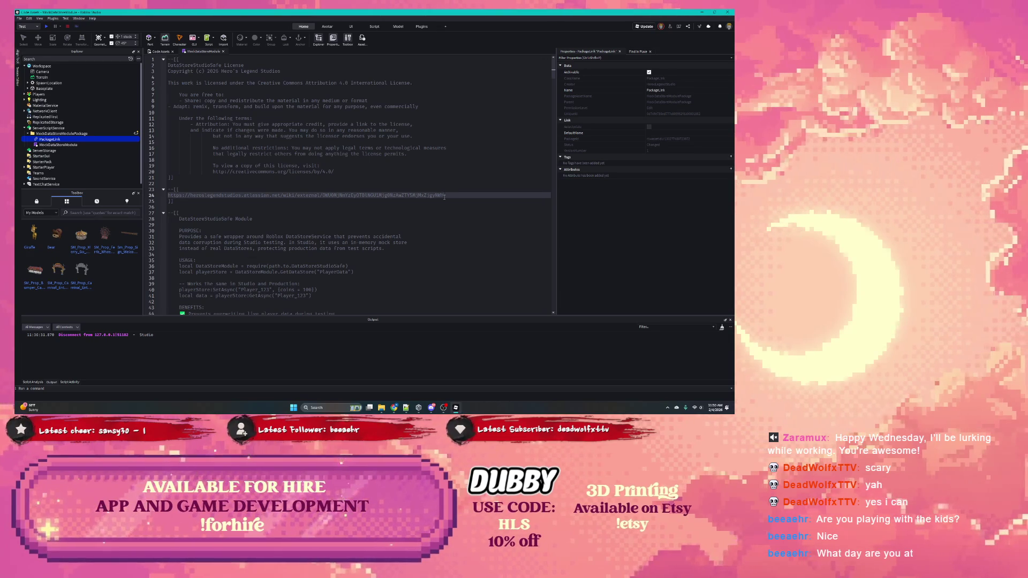
Add a note above the link: 'Join our Discord for bug reporting and updates.'.
click(244, 188)
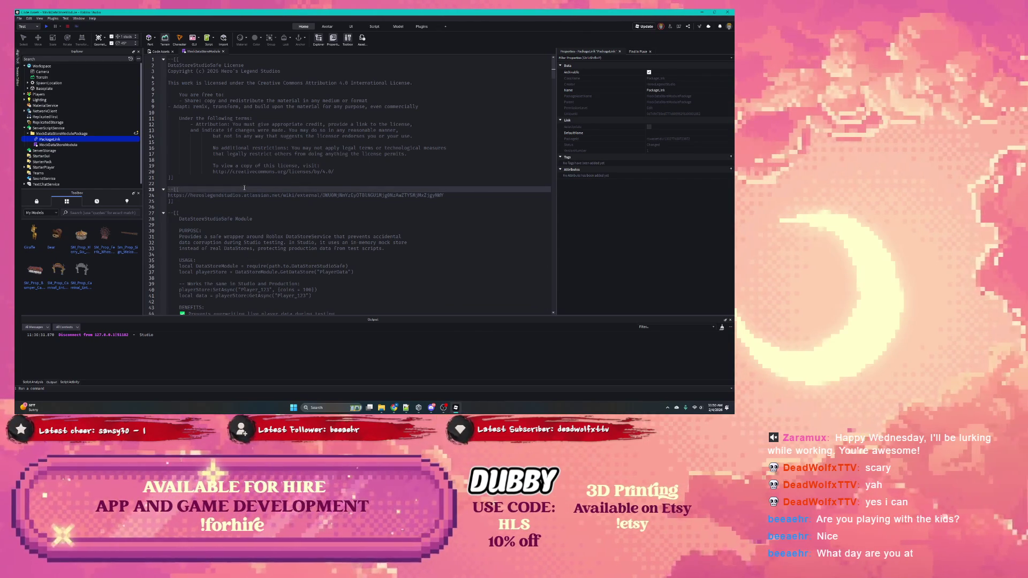
key(Return)
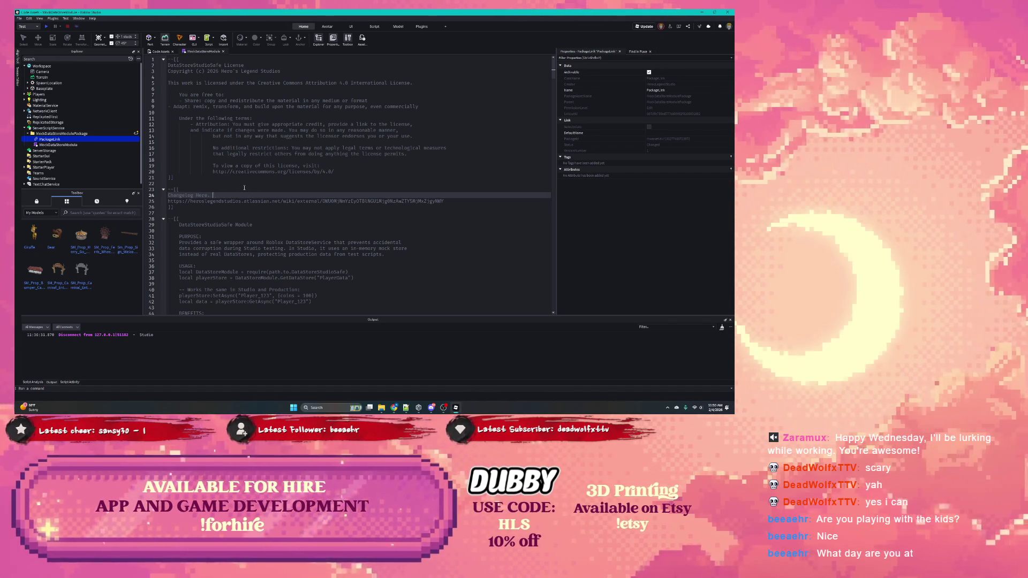
text(Join our Dis)
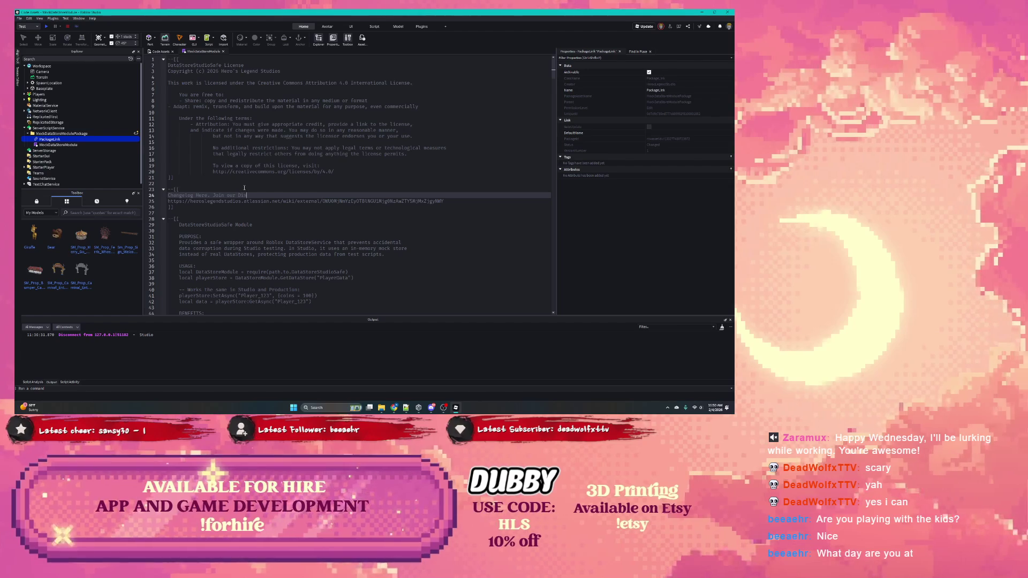
text(cord for bug re)
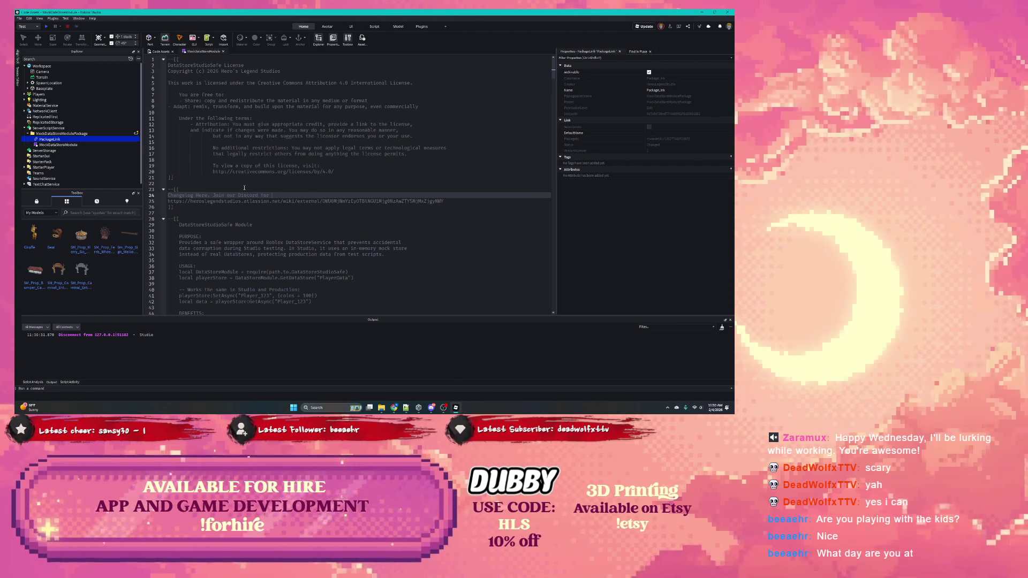
text(porting and)
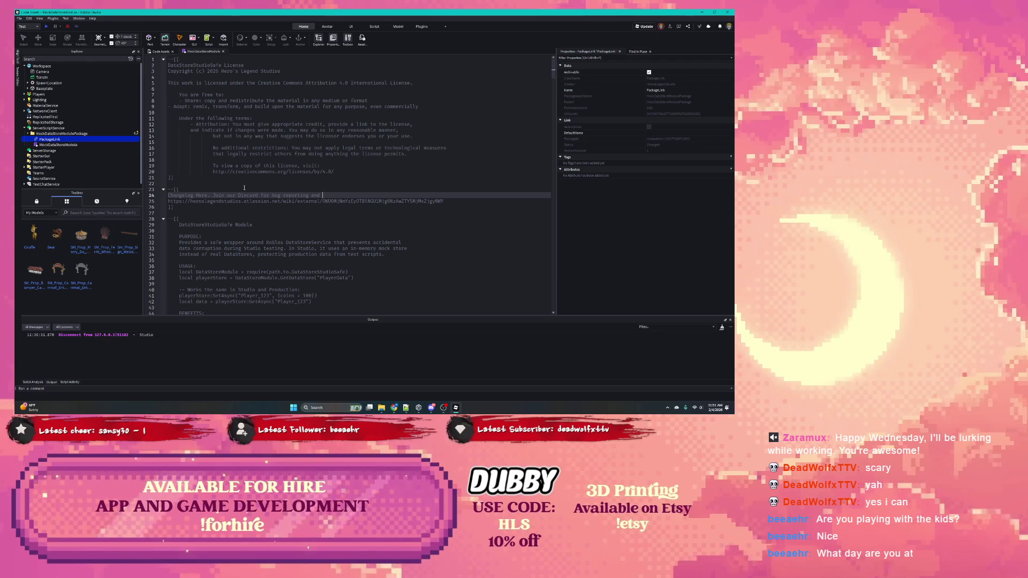
text( updates.)
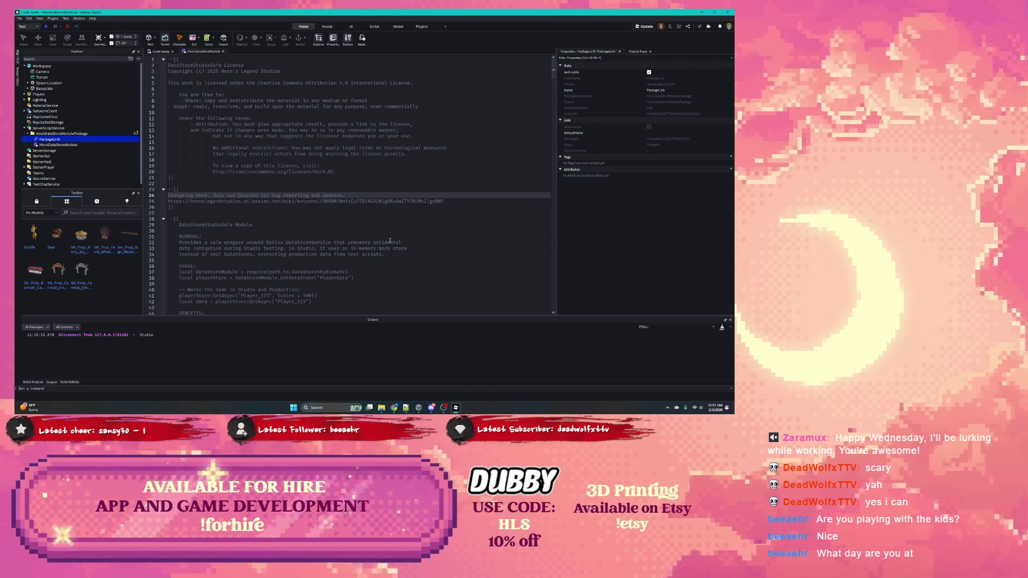
mouse_move(393, 399)
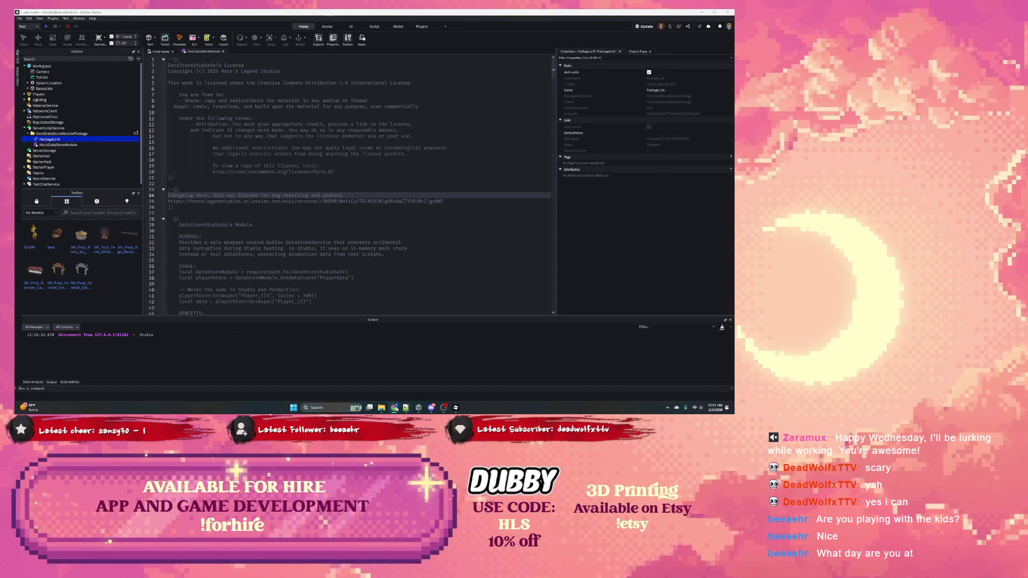
click(370, 381)
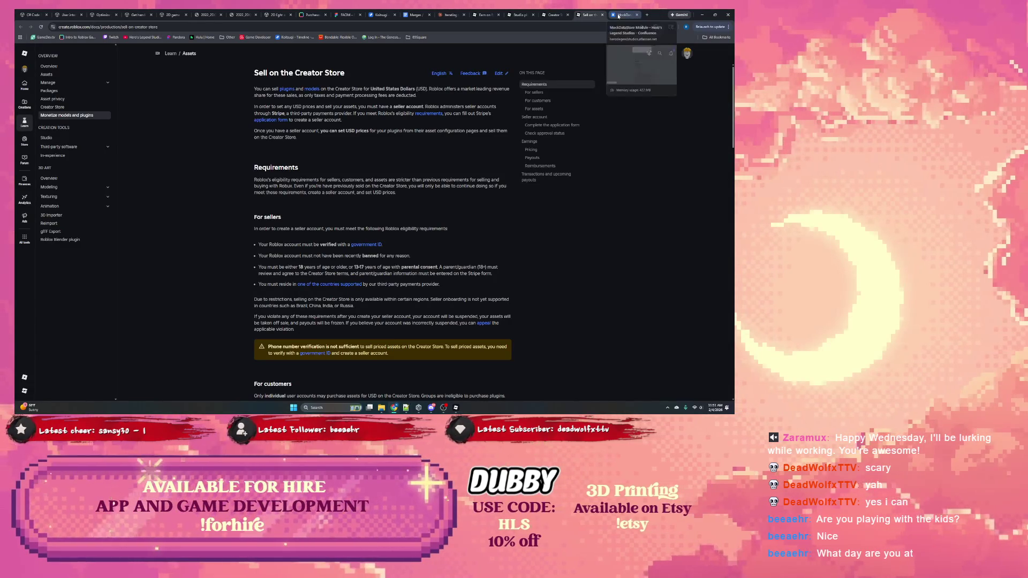
Scroll through the MockDataStore Module changelog in Confluence, then switch to the Claude chat.
click(622, 15)
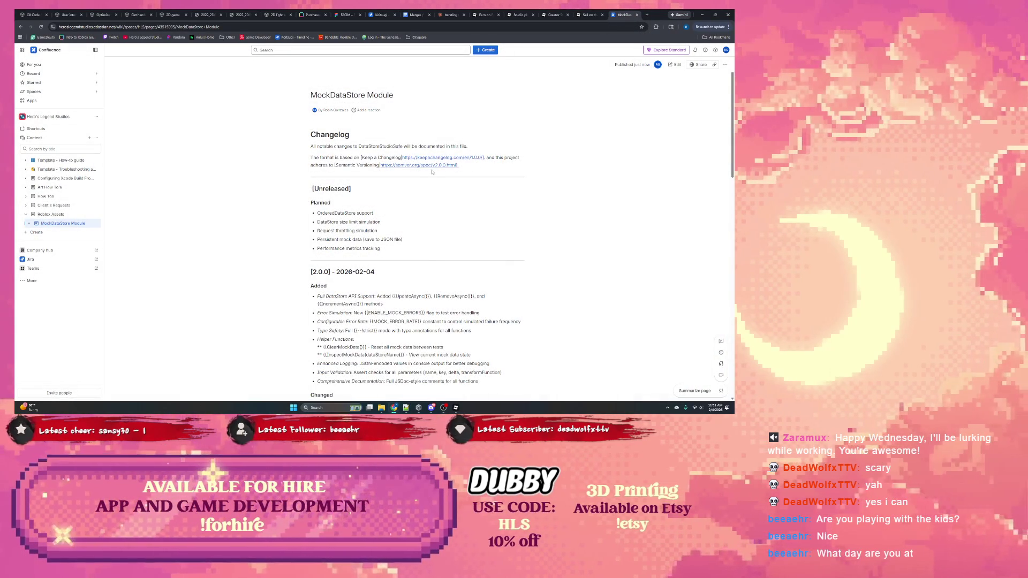
scroll(433, 172, down, 2)
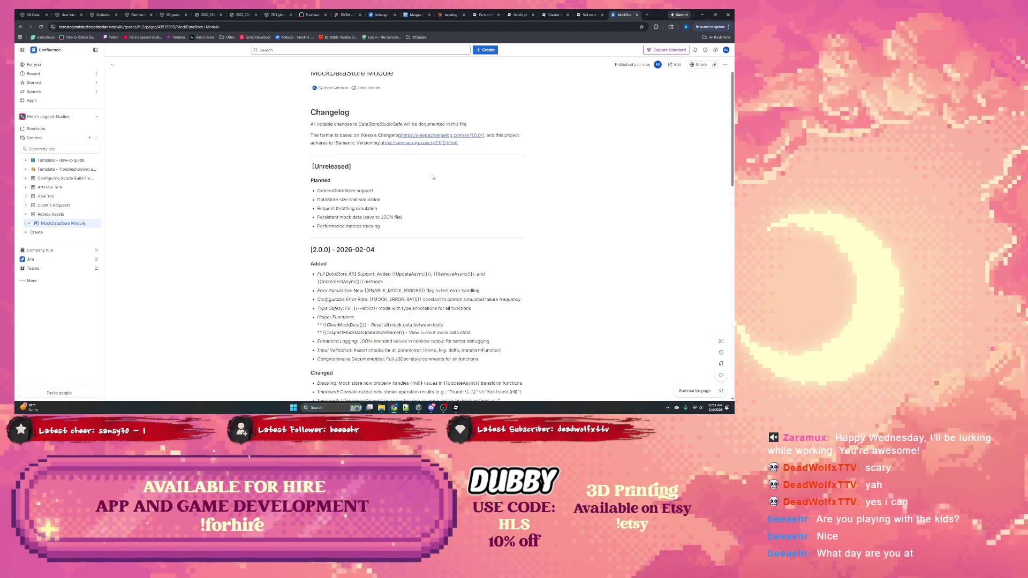
scroll(433, 177, down, 1)
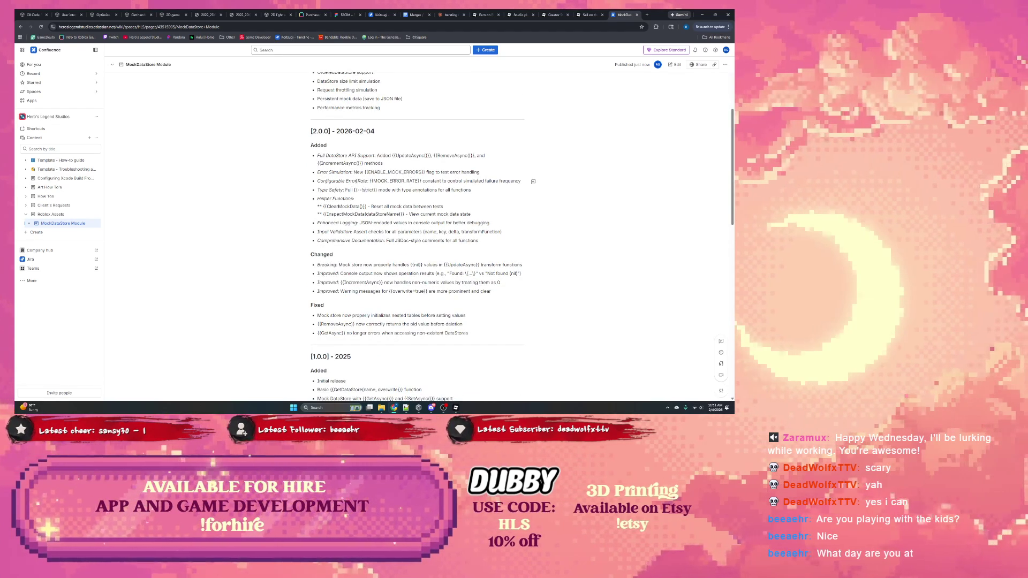
scroll(373, 181, down, 2)
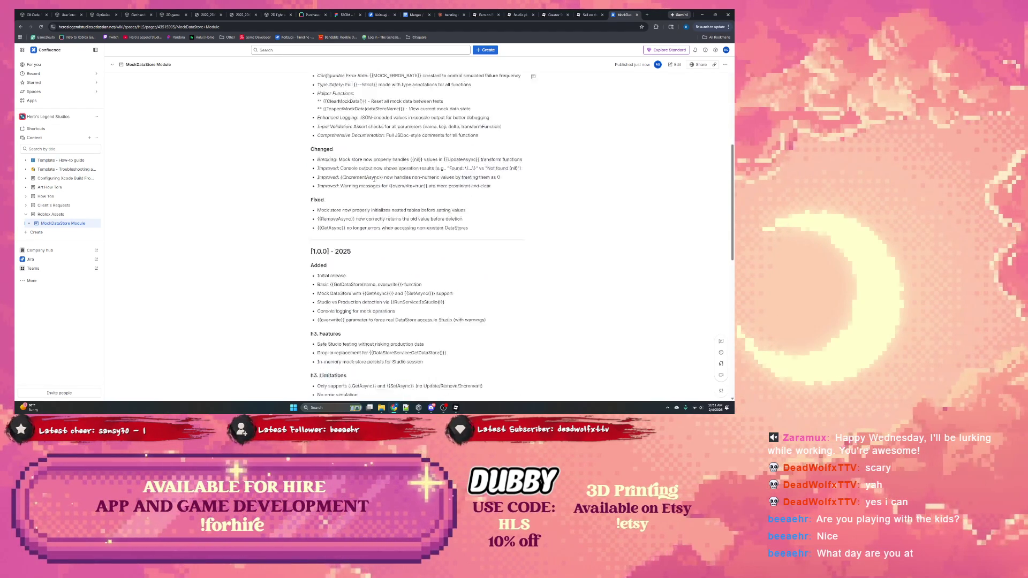
scroll(374, 180, down, 2)
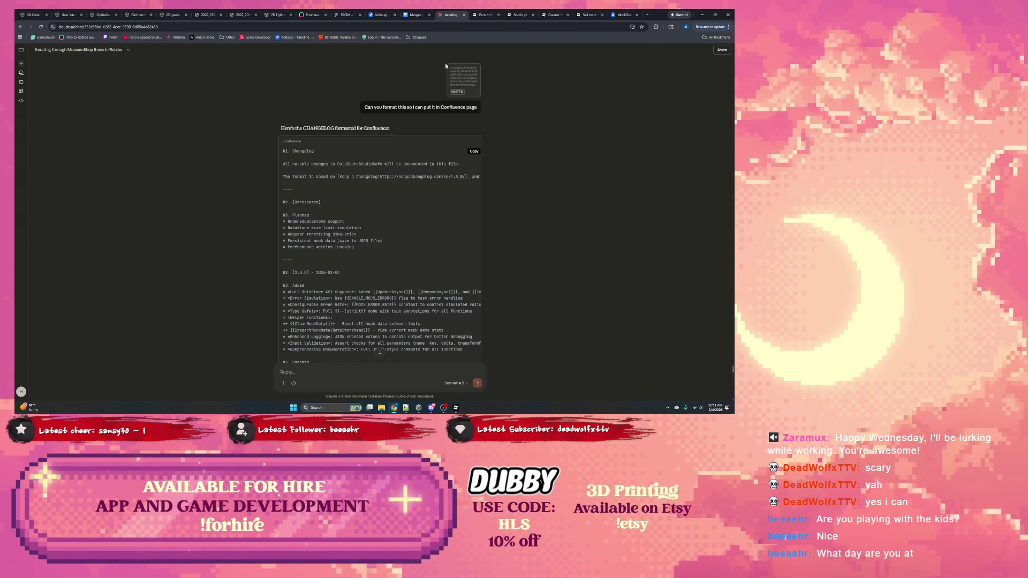
click(450, 15)
scroll(378, 213, up, 10)
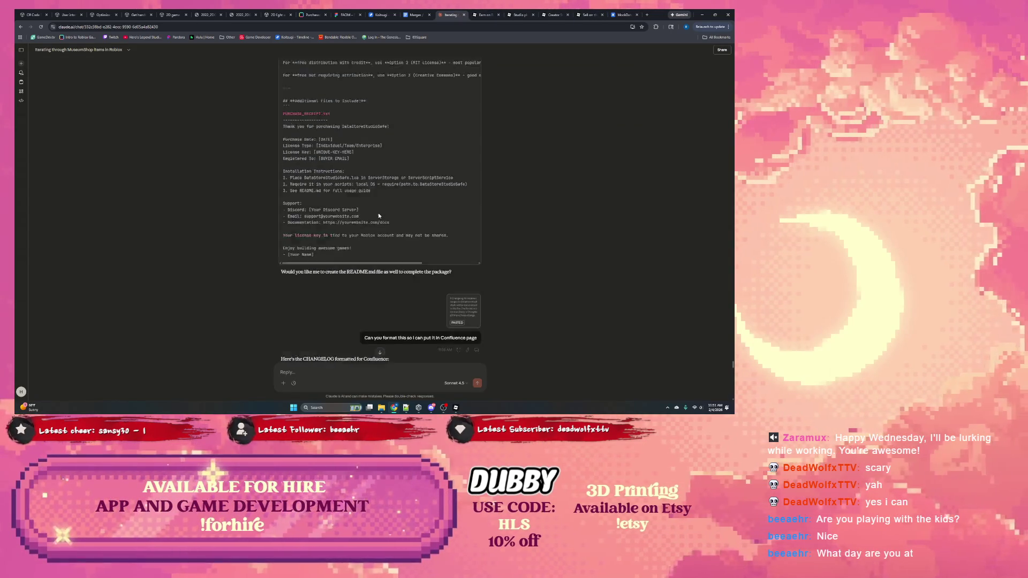
Scroll Claude's CHANGELOG.md reply and glance back at the MockDataStore Module page.
scroll(378, 213, up, 15)
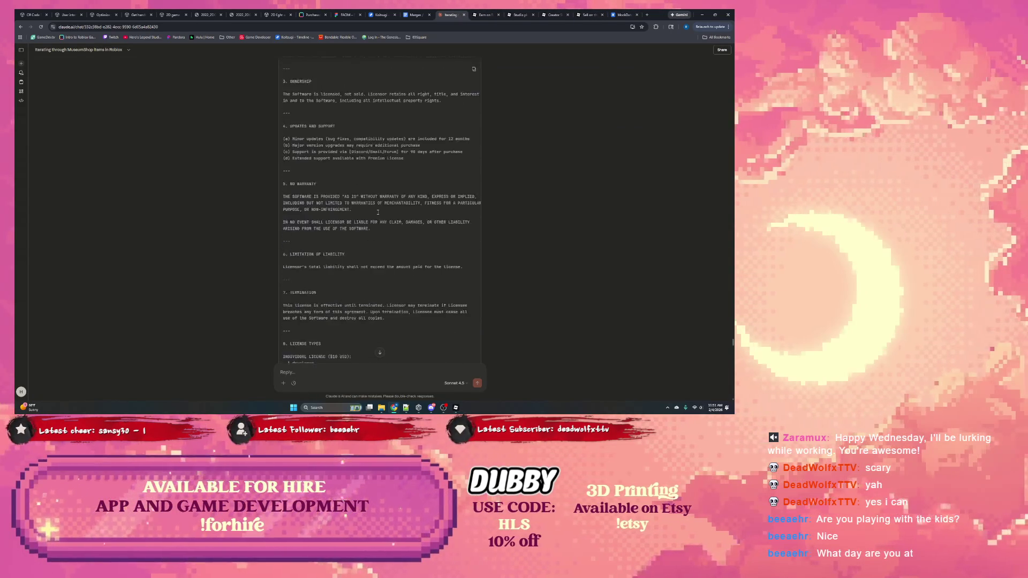
scroll(376, 213, down, 10)
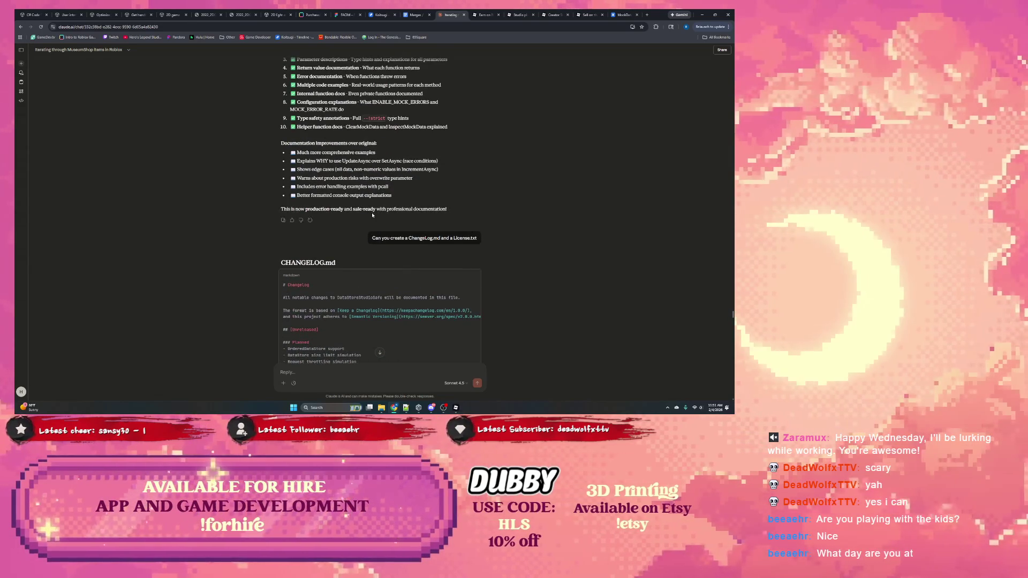
scroll(375, 211, down, 2)
scroll(378, 212, down, 3)
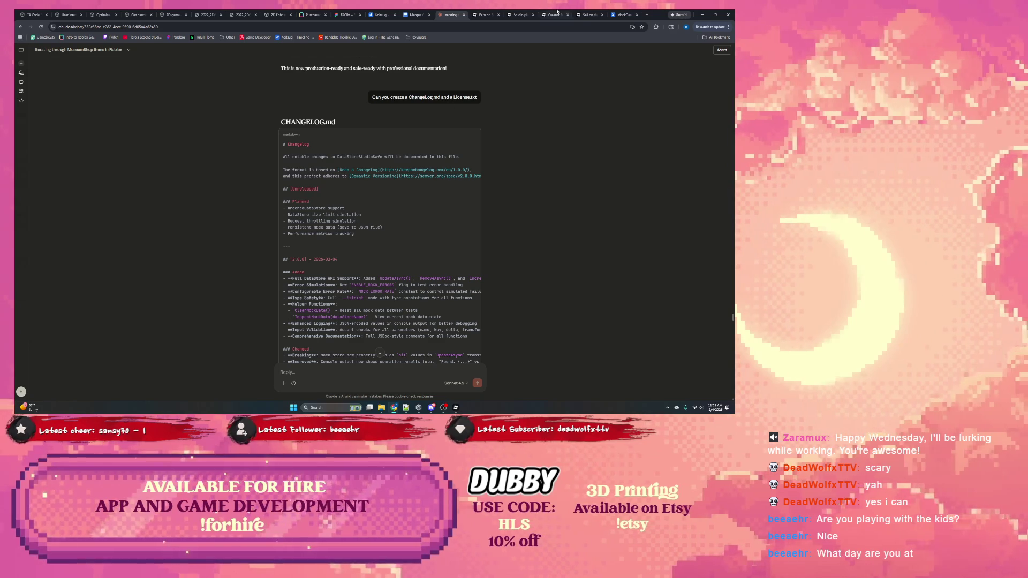
click(620, 15)
scroll(473, 111, down, 2)
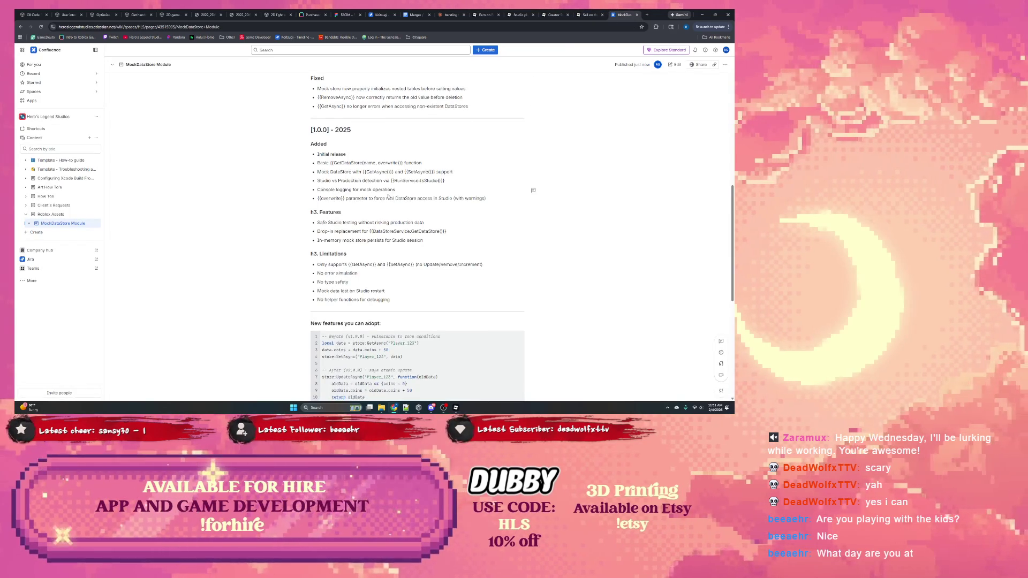
Browse the Creator Store, Studio plugins and Earn on Roblox docs, then return to the MockDataStore page.
click(590, 16)
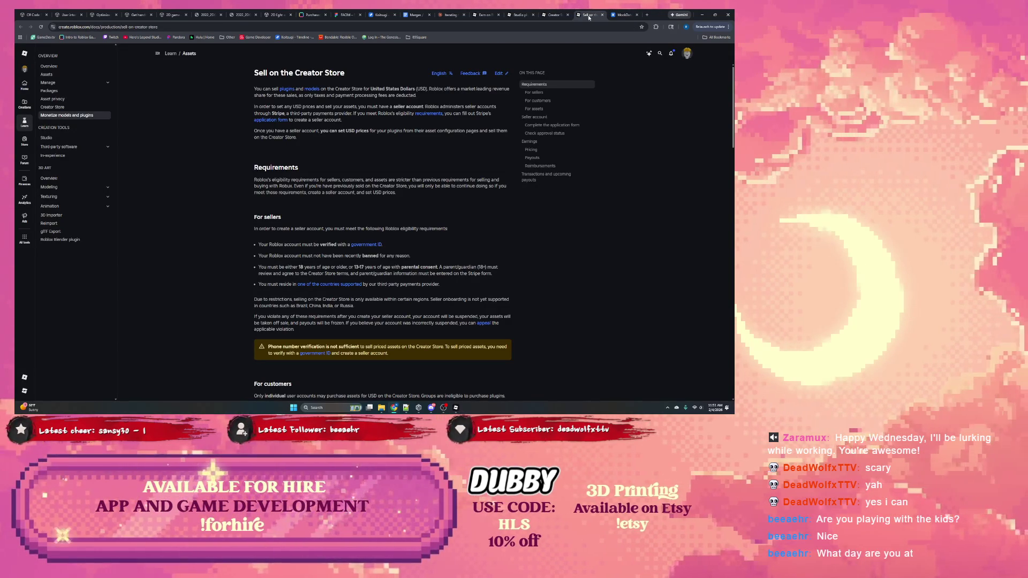
click(554, 16)
click(511, 18)
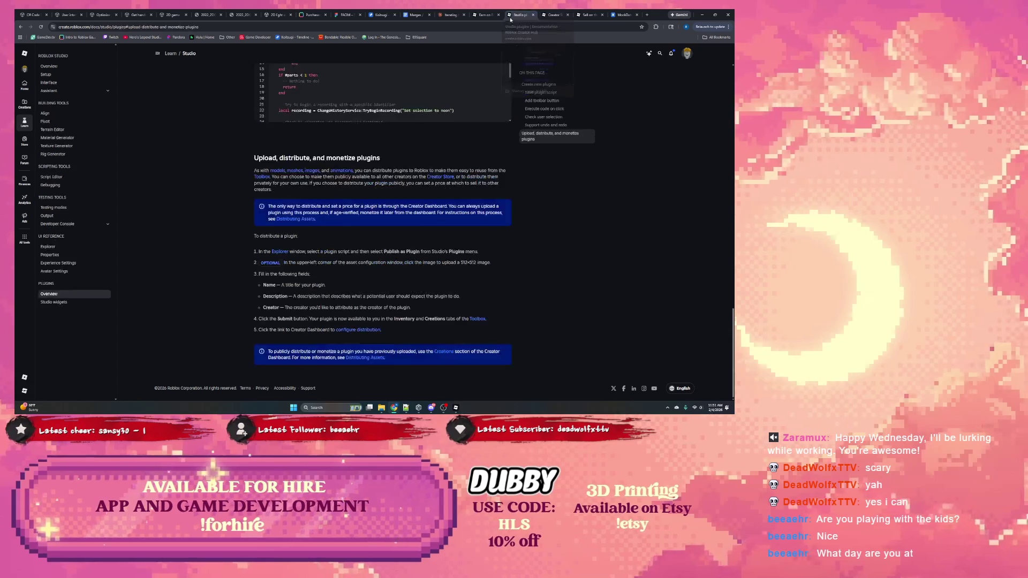
click(476, 16)
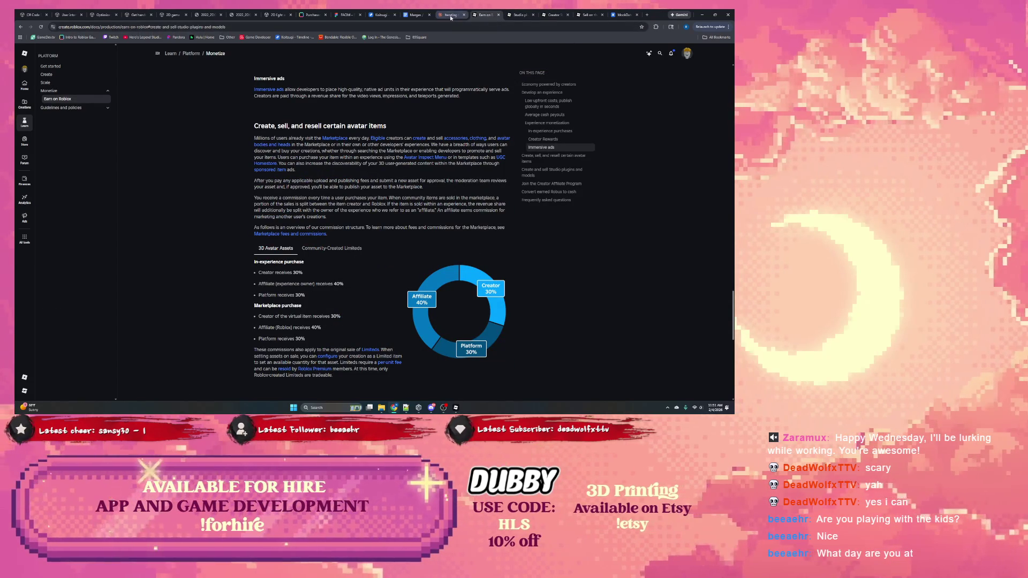
click(454, 16)
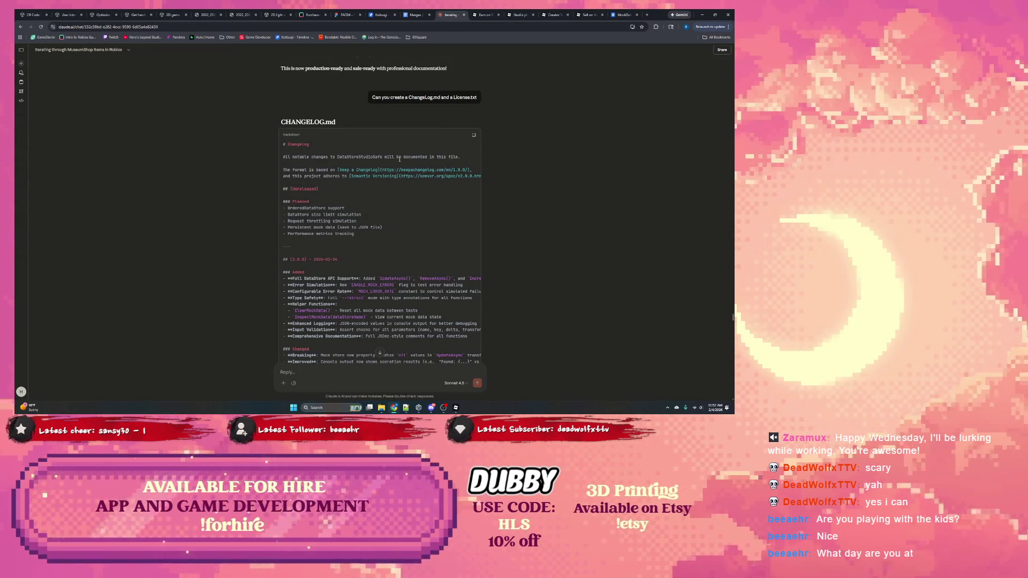
click(495, 17)
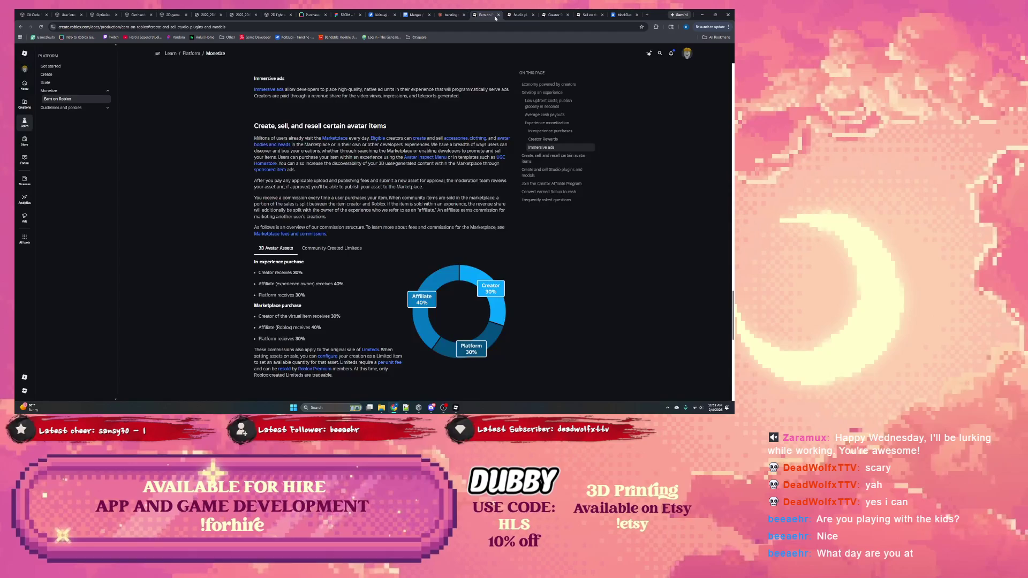
click(509, 17)
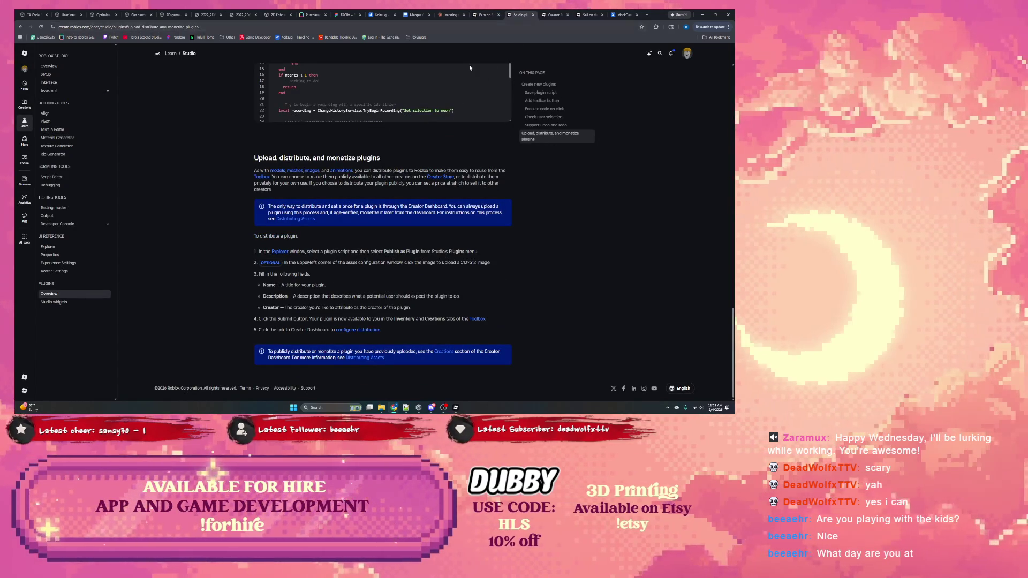
click(554, 15)
click(596, 17)
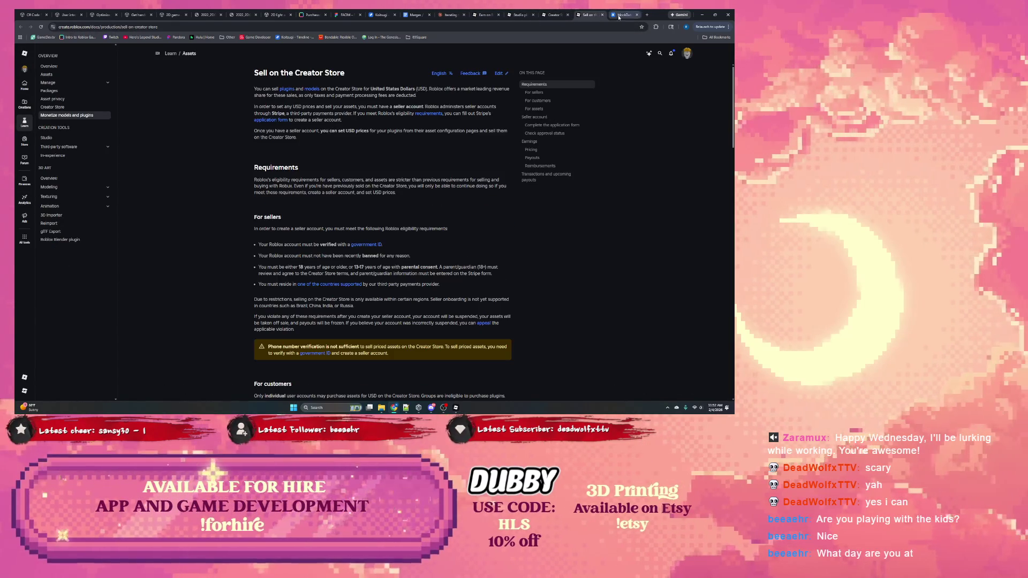
click(623, 15)
scroll(335, 178, down, 2)
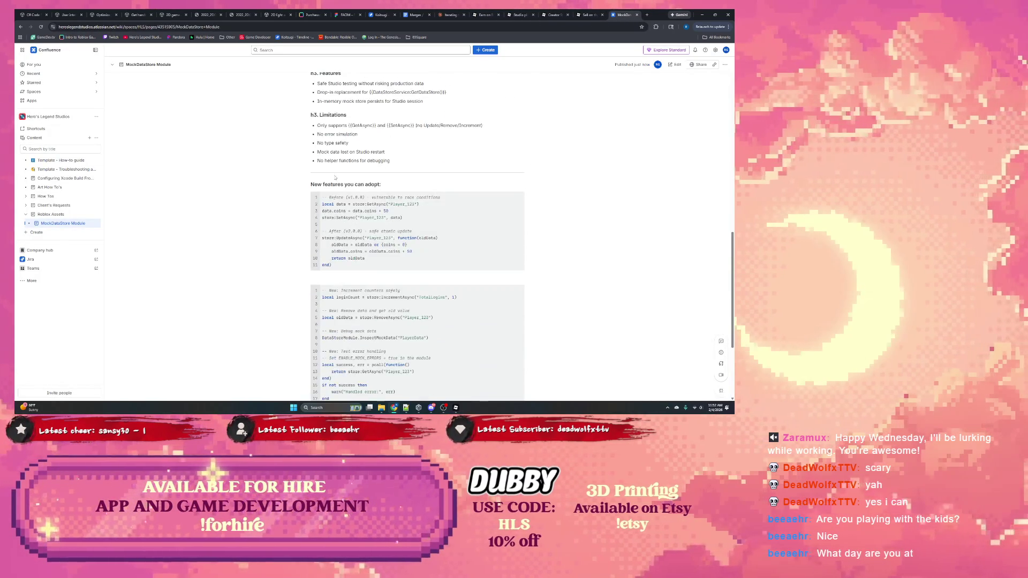
Copy the Discord invite link address from the Support section and return to Roblox Studio.
scroll(335, 177, down, 4)
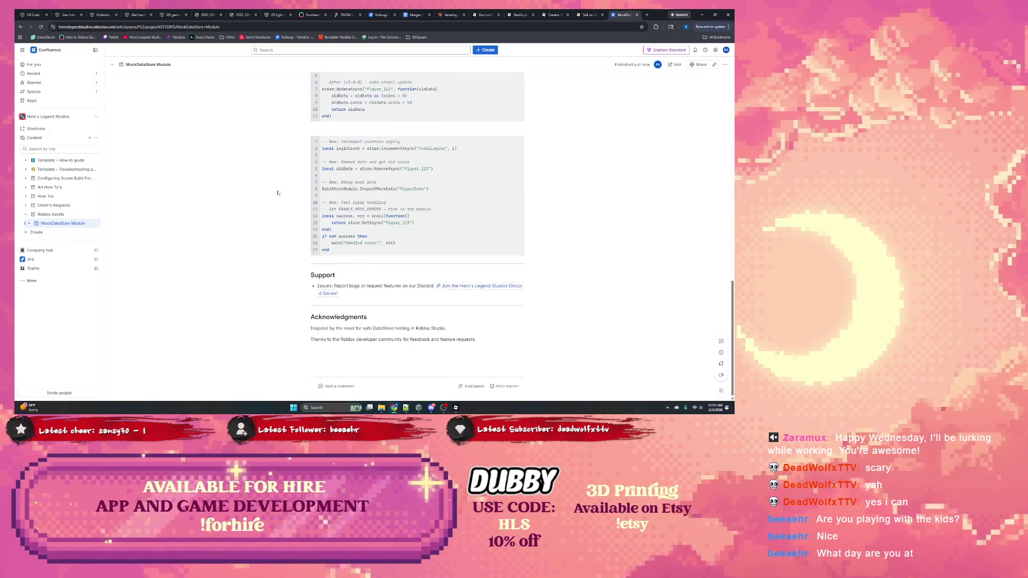
scroll(285, 191, up, 5)
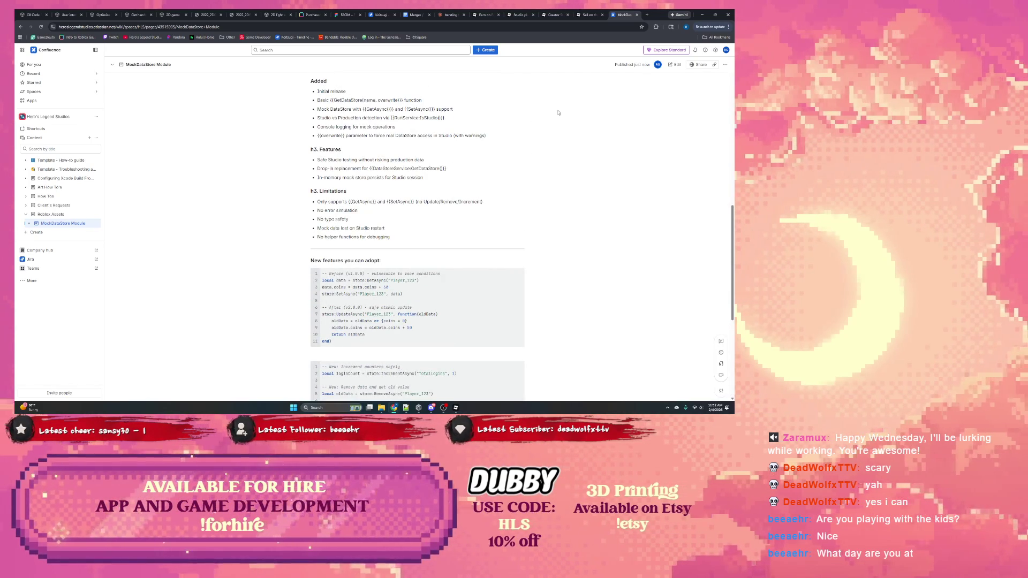
scroll(552, 114, down, 5)
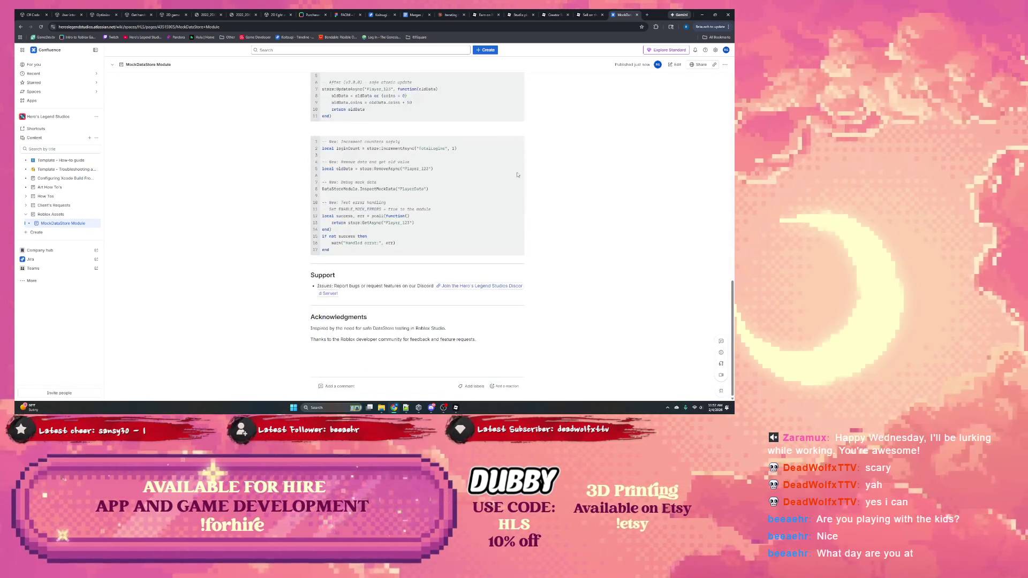
right_click(502, 288)
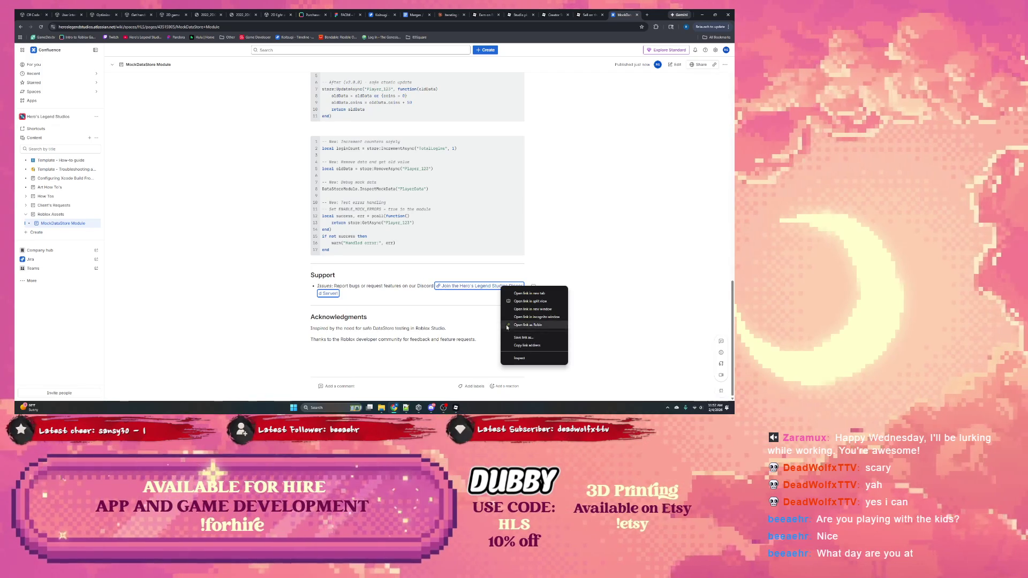
click(479, 309)
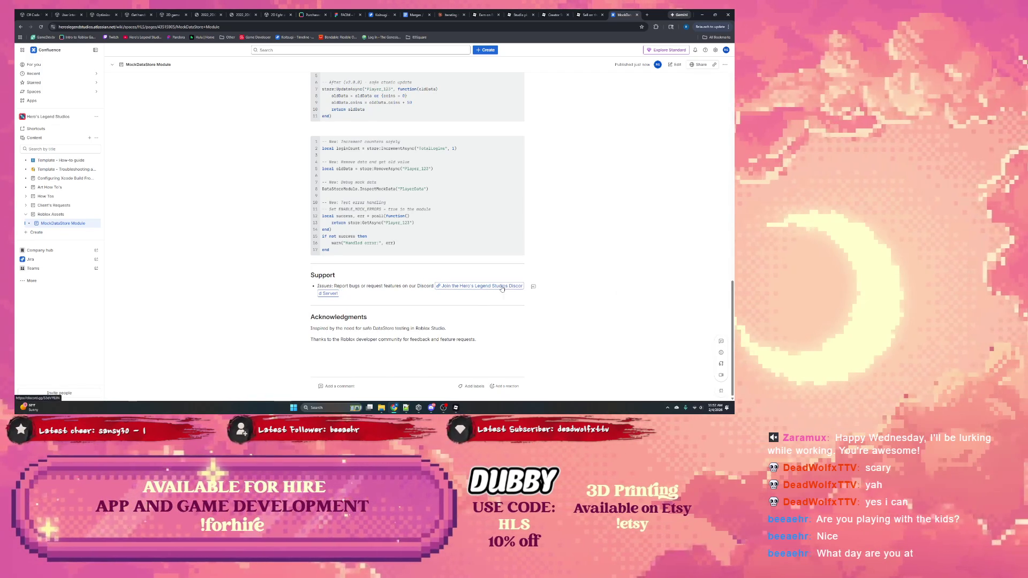
mouse_move(502, 289)
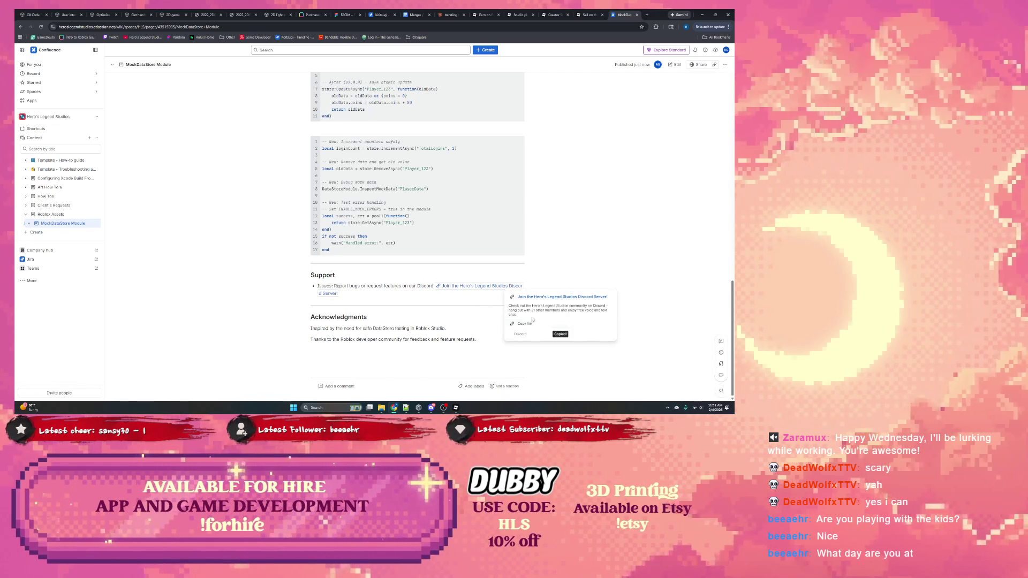
click(456, 408)
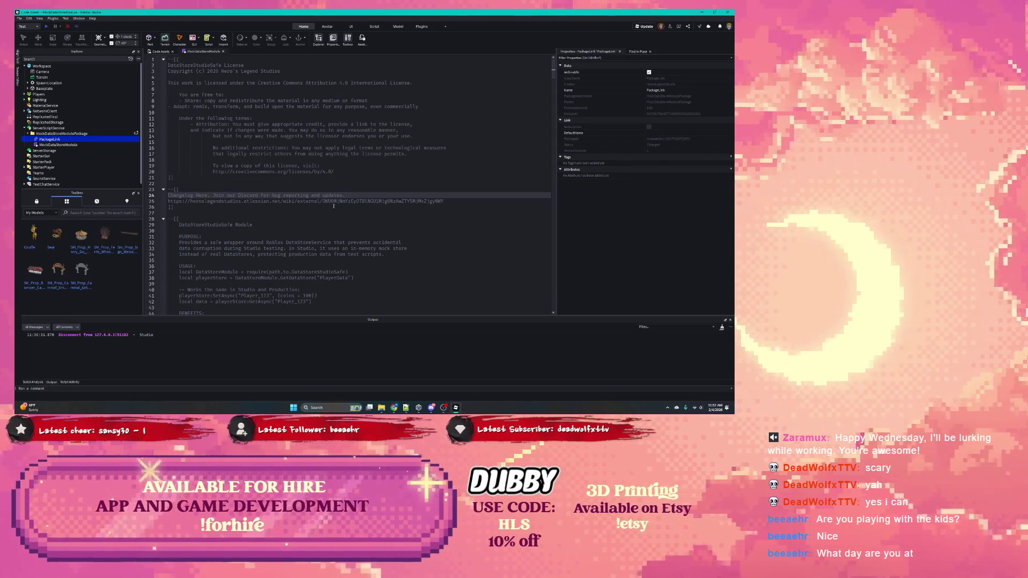
Paste the Discord invite link on a new line under the note and save the script.
key(Return)
key(ctrl+v)
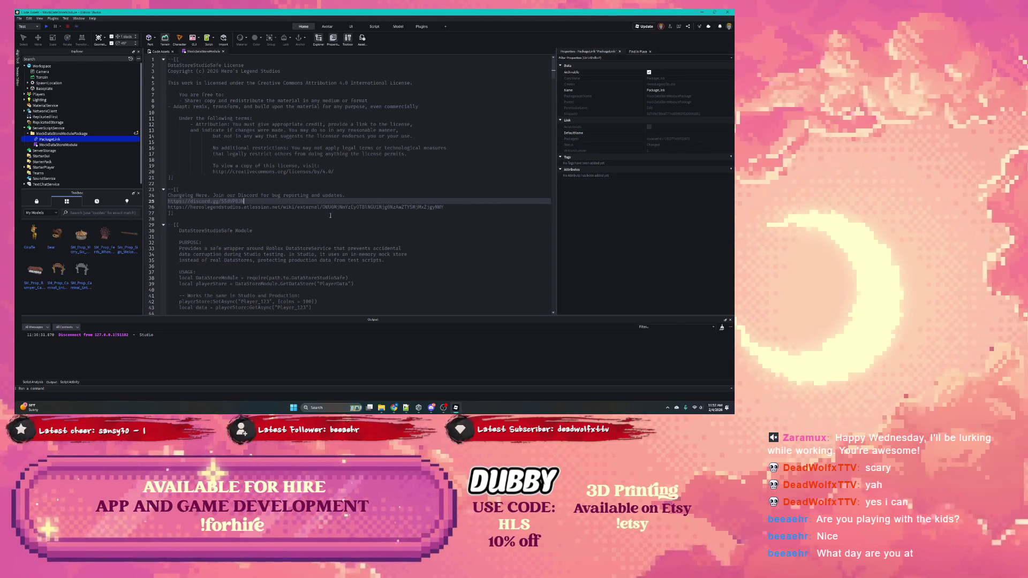
click(243, 154)
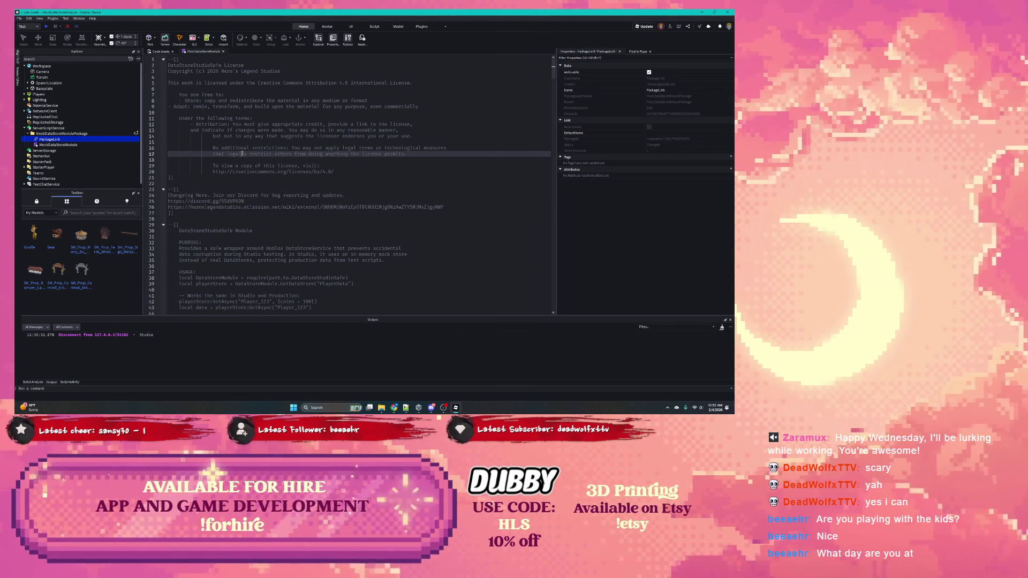
key(ctrl+s)
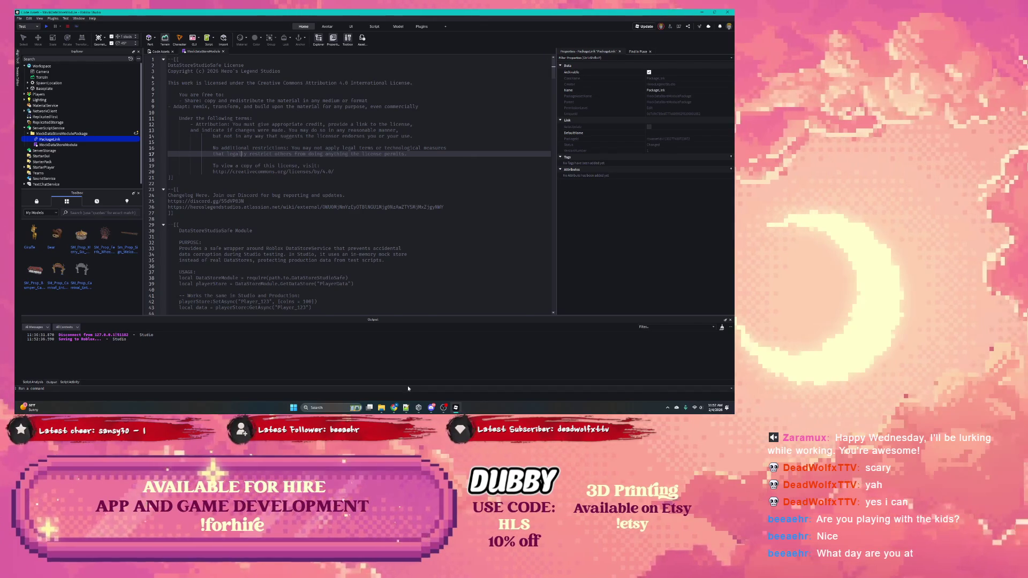
Bring the browser forward on the Earn on Roblox docs page.
mouse_move(394, 407)
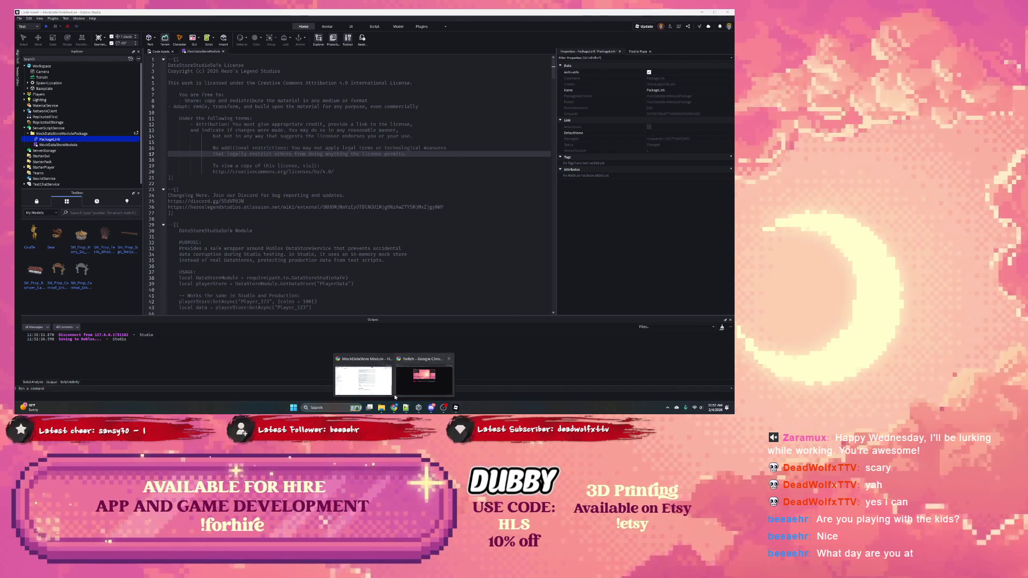
click(371, 382)
click(485, 14)
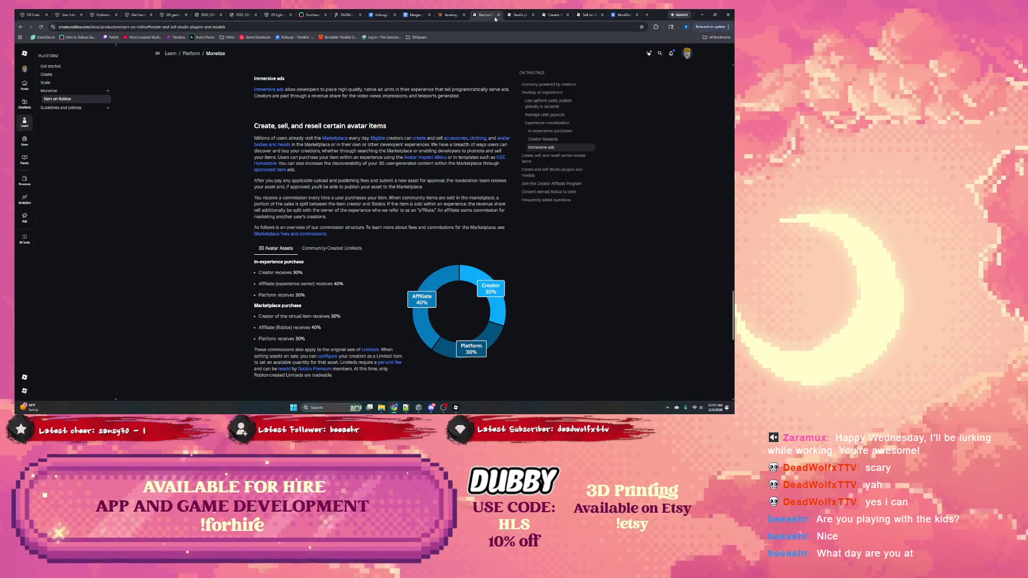
Read the plugin distribution and Creator Store docs, then start a new browser tab.
click(518, 15)
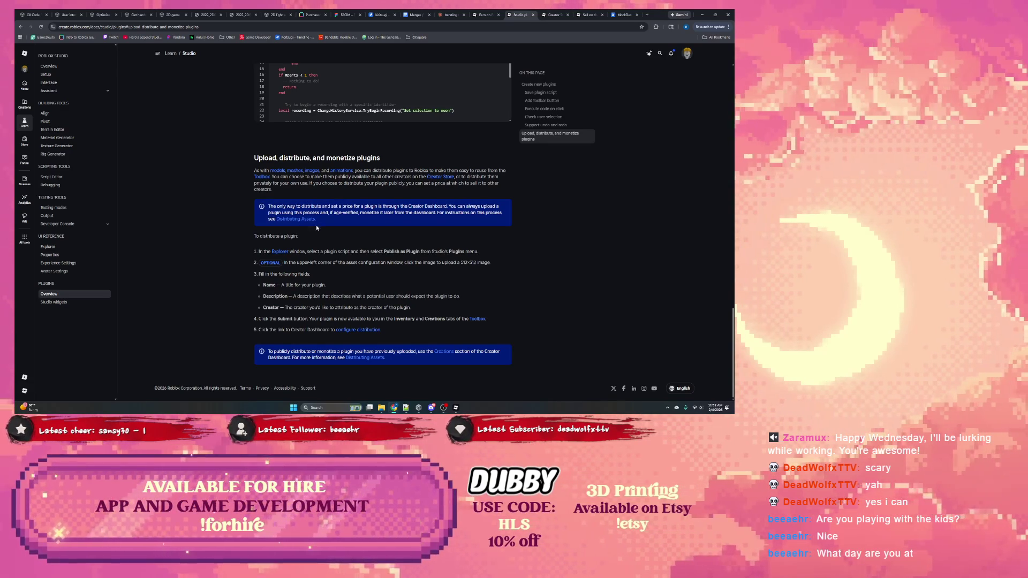
click(558, 16)
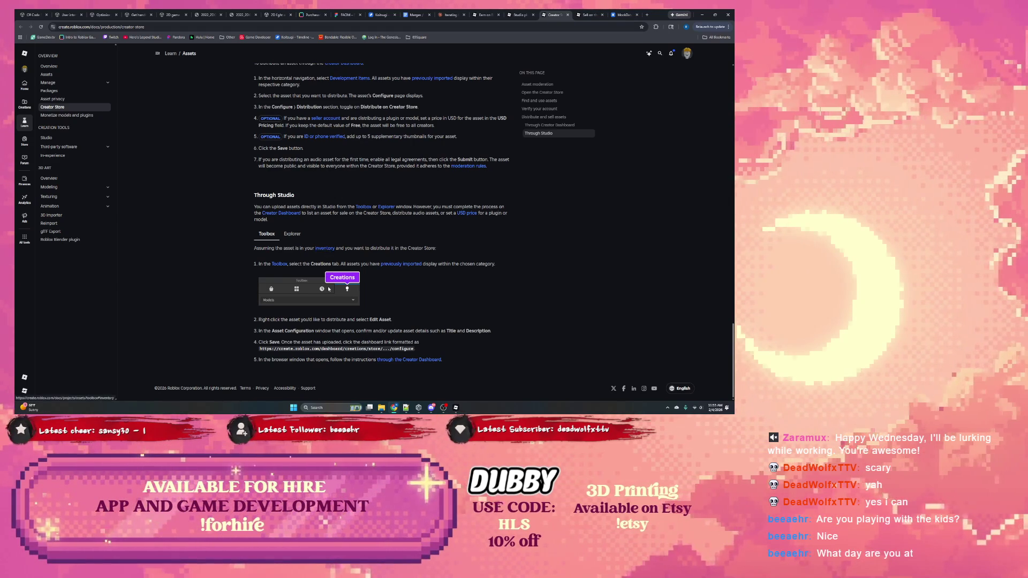
click(648, 15)
Go to roblox.com and open Creator Hub's Creations on the Development Items tab.
text(roblox)
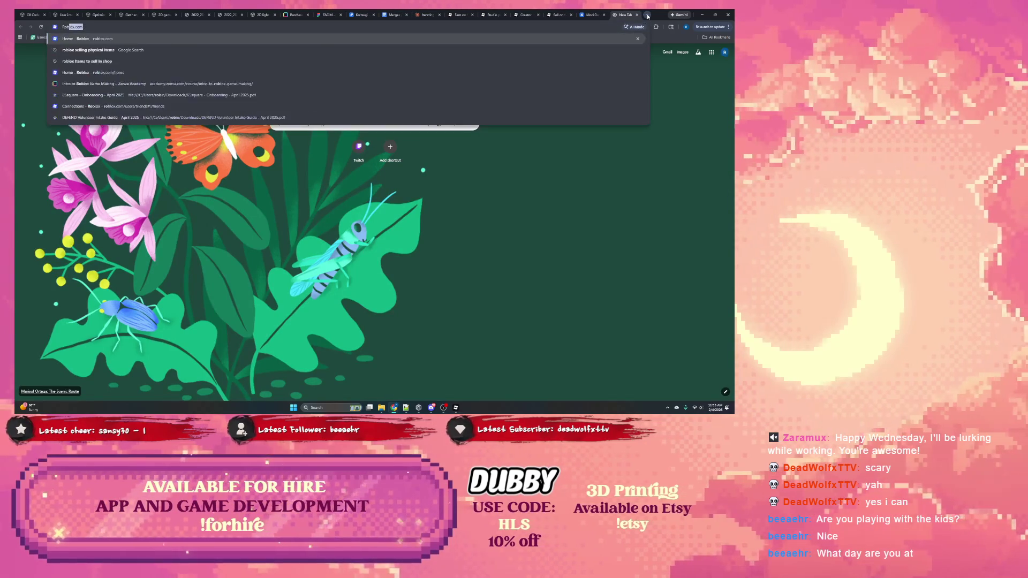
key(Return)
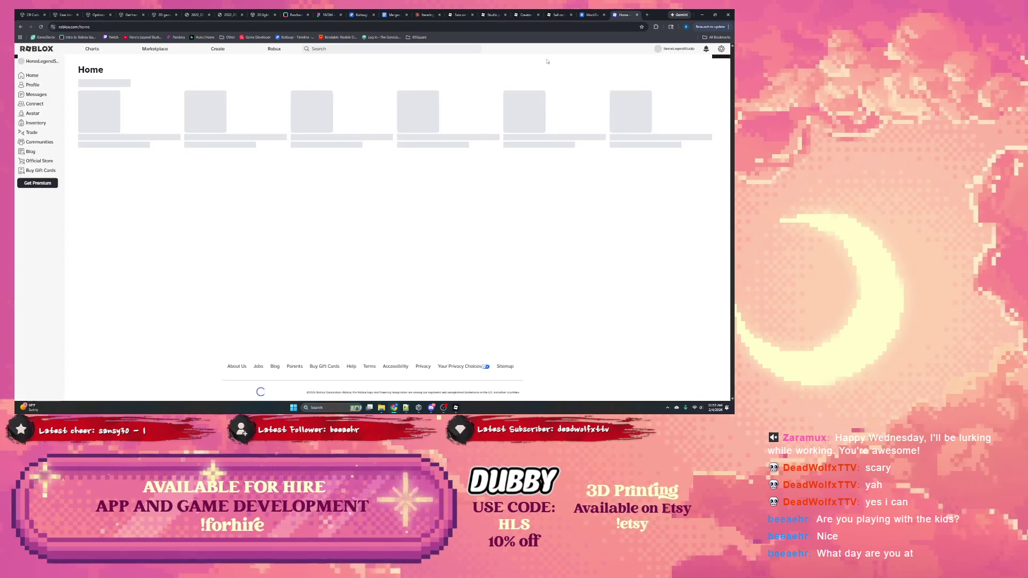
click(216, 49)
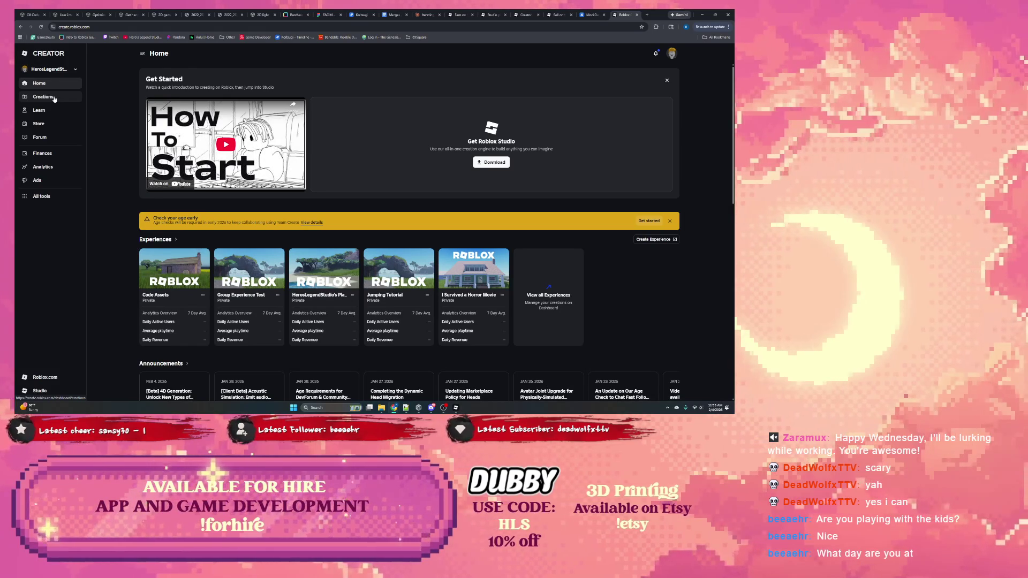
click(54, 99)
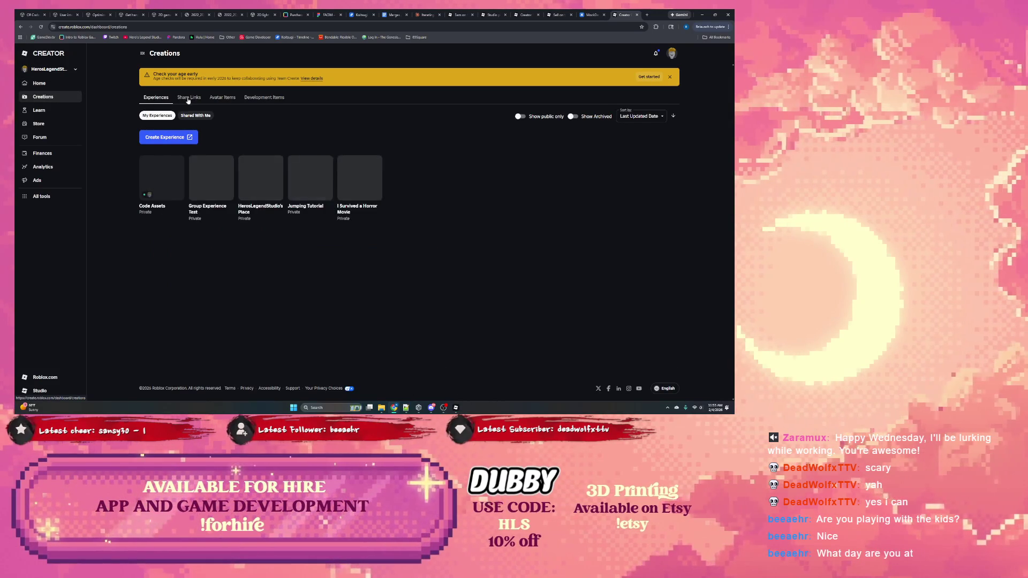
click(267, 99)
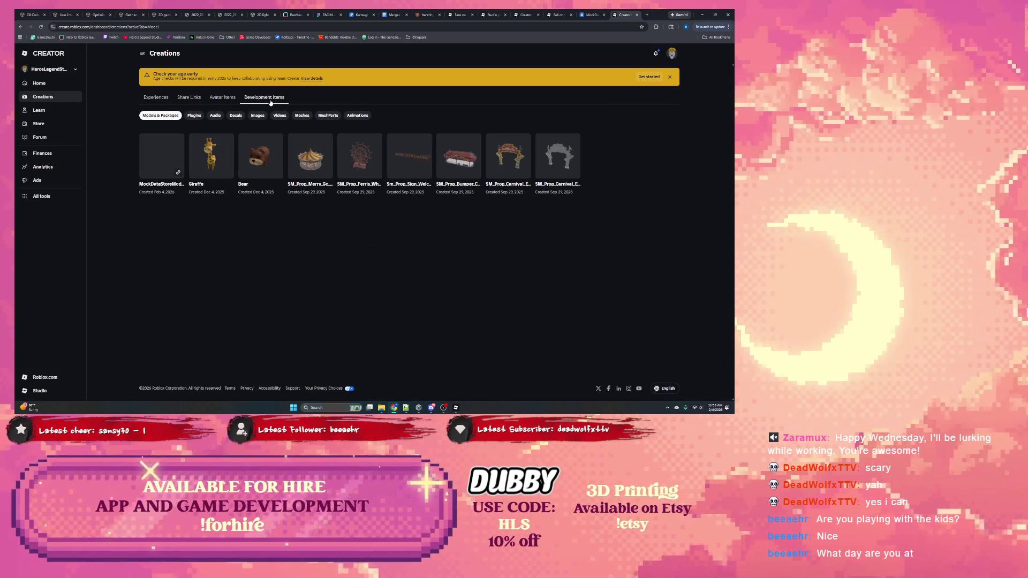
Open the first package's configuration page from its card.
click(178, 141)
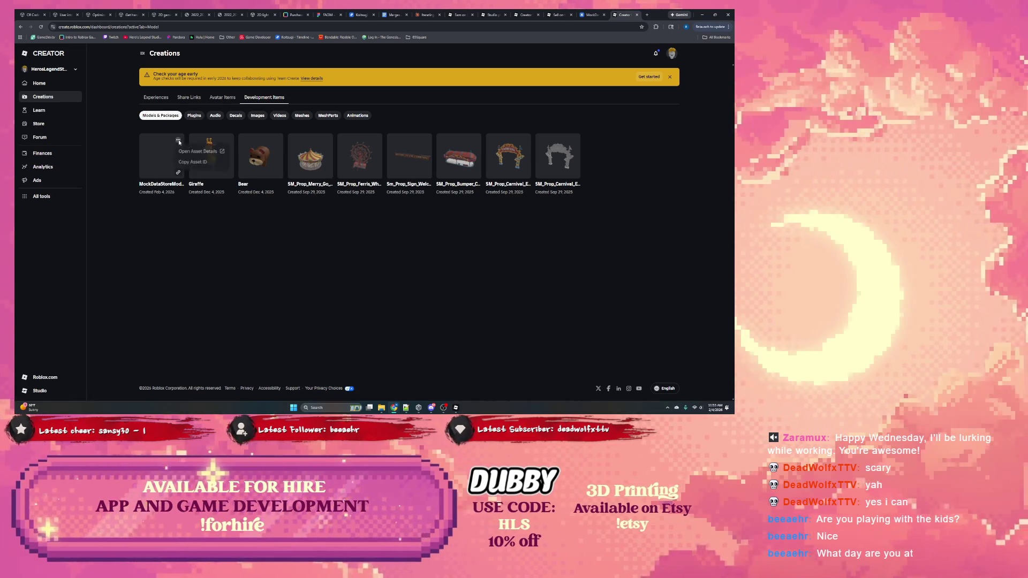
click(163, 155)
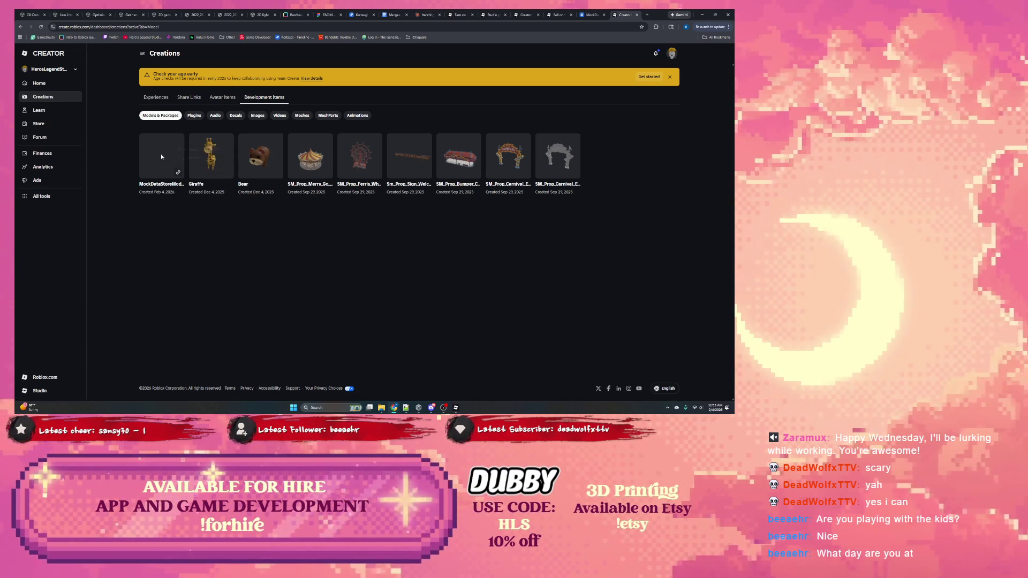
click(162, 149)
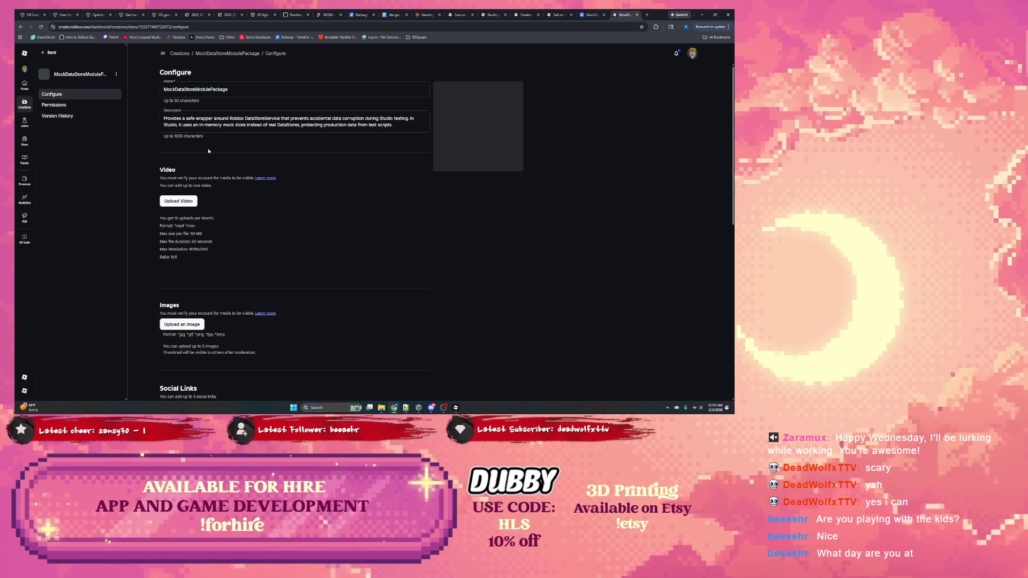
Add a Discord social link and paste the Discord invite URL into it.
click(232, 93)
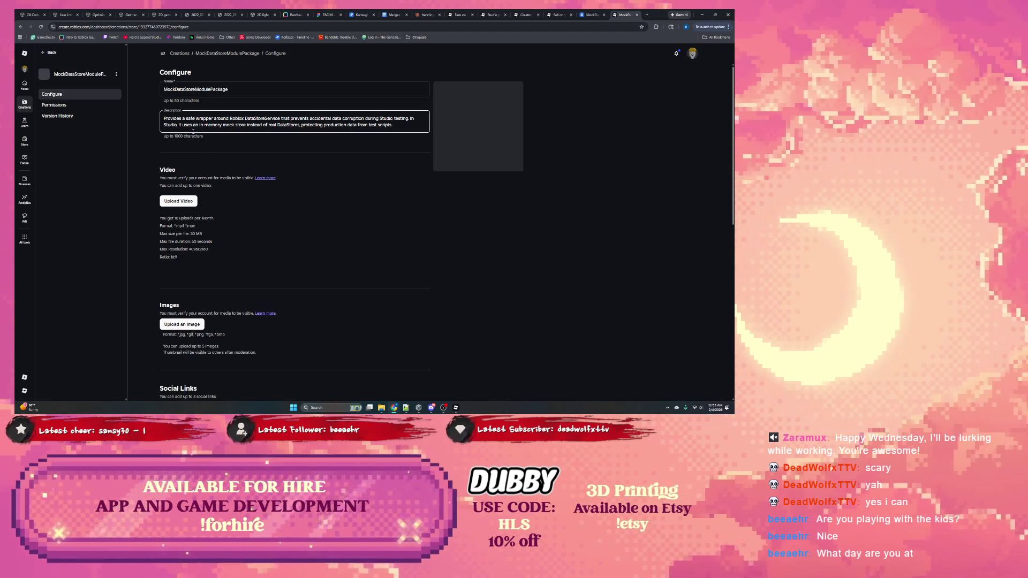
scroll(182, 155, down, 2)
scroll(191, 173, down, 3)
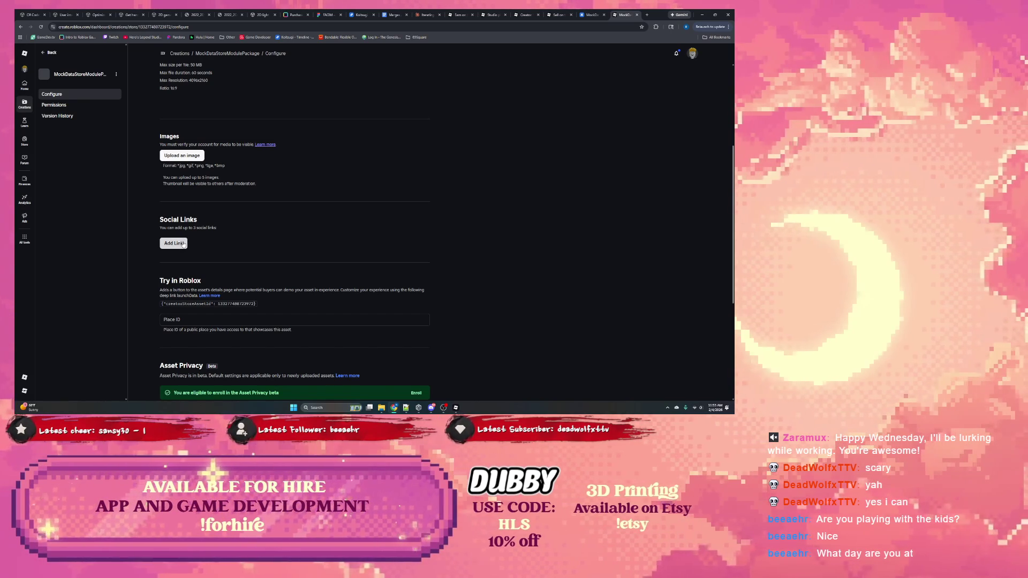
click(182, 244)
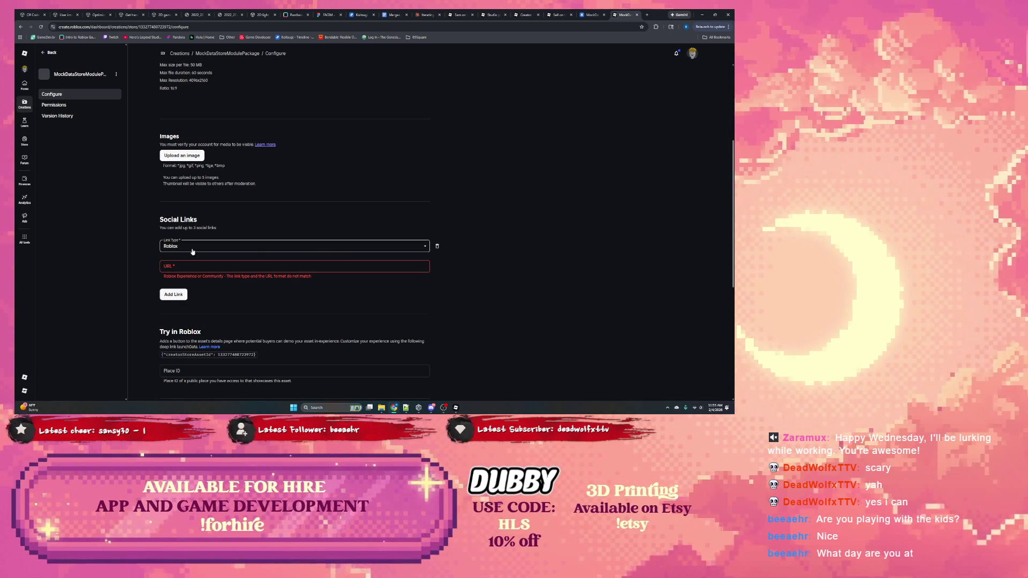
click(193, 250)
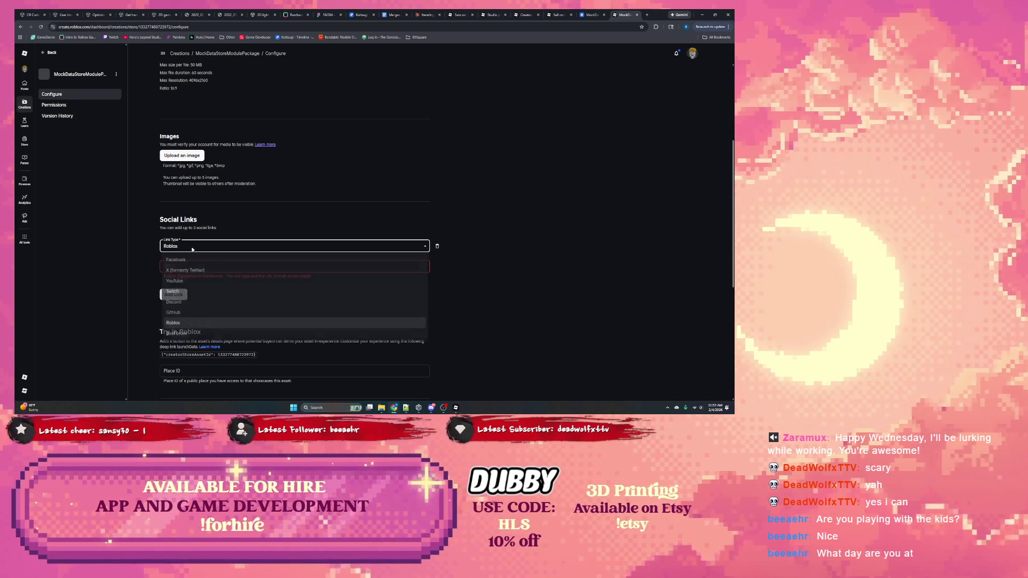
click(186, 304)
click(190, 270)
text(https://discord.gg/S5dVP83N)
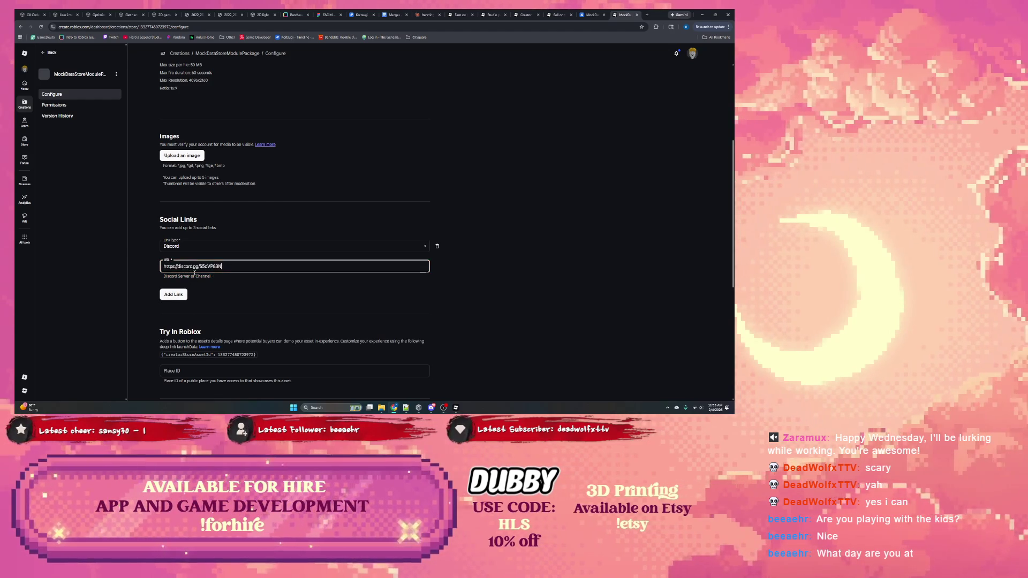
Add a second social link of type YouTube and bring up Hero's Legend Studios' socials page.
click(174, 294)
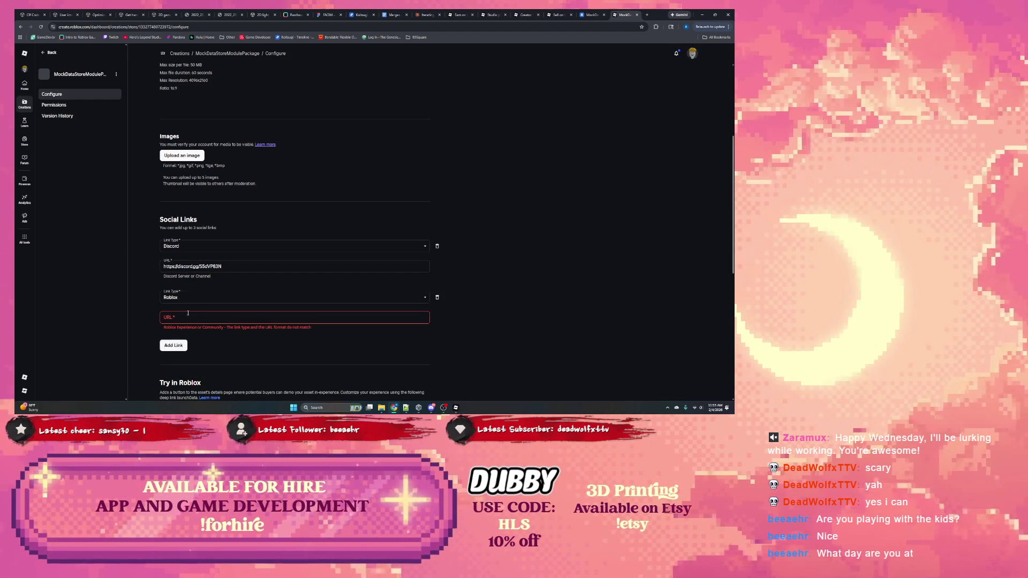
click(192, 298)
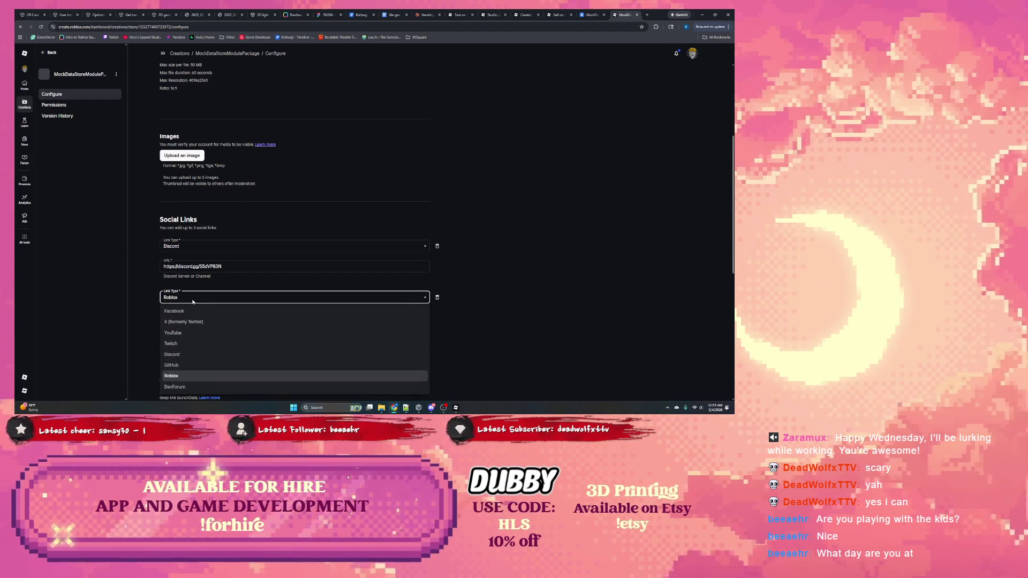
click(193, 334)
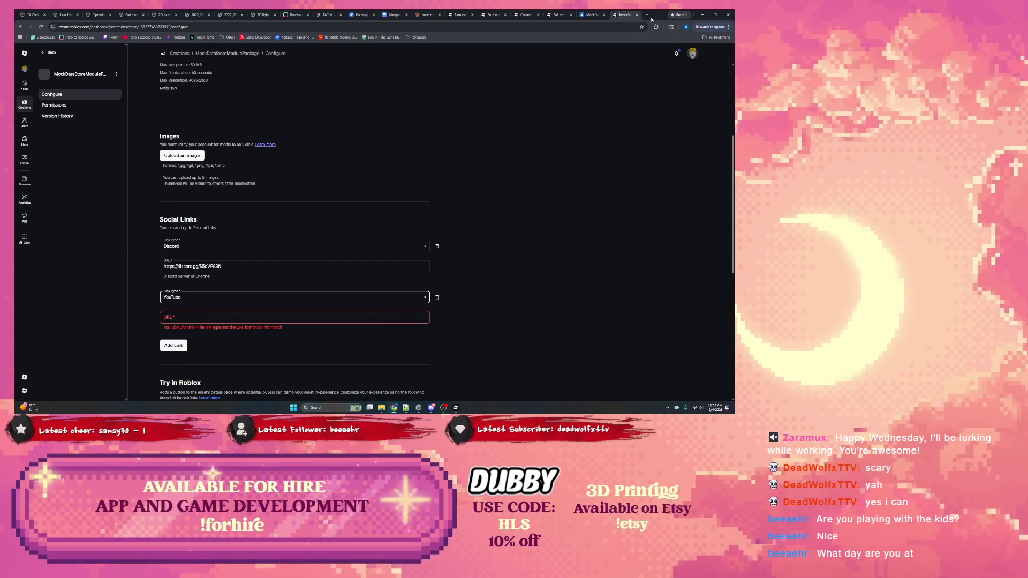
click(647, 15)
text(heroslegendstudios.com)
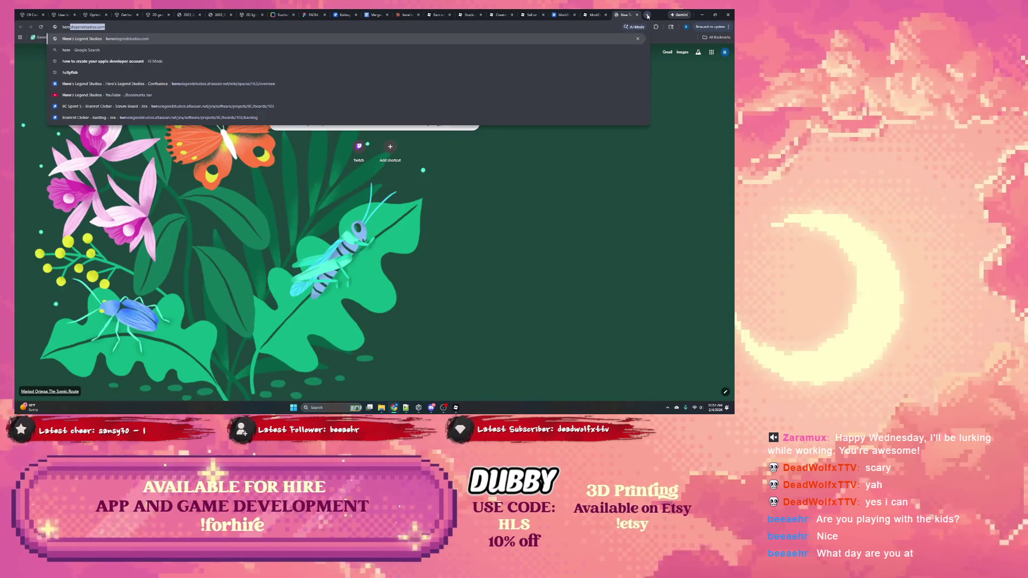
key(Return)
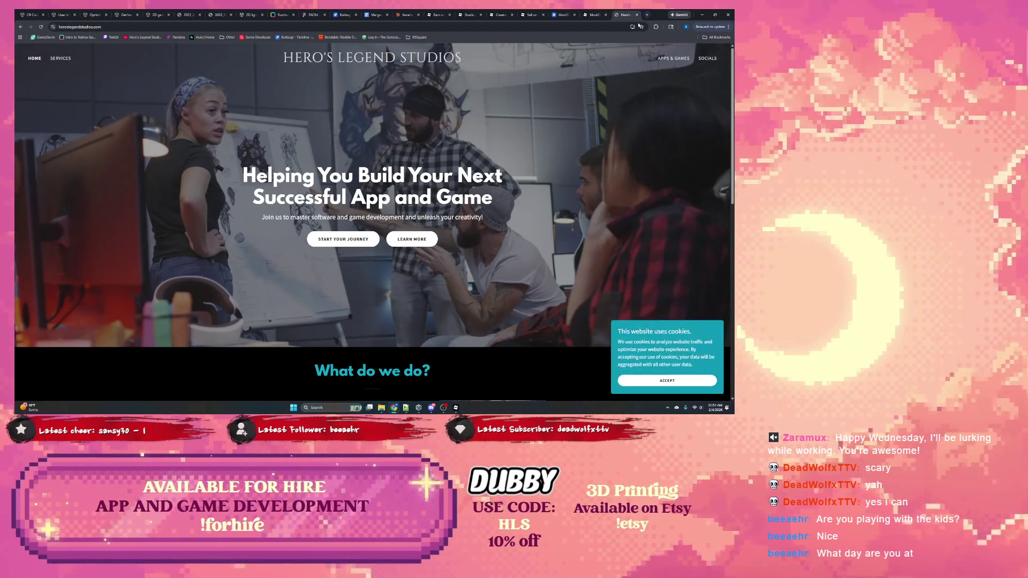
click(707, 73)
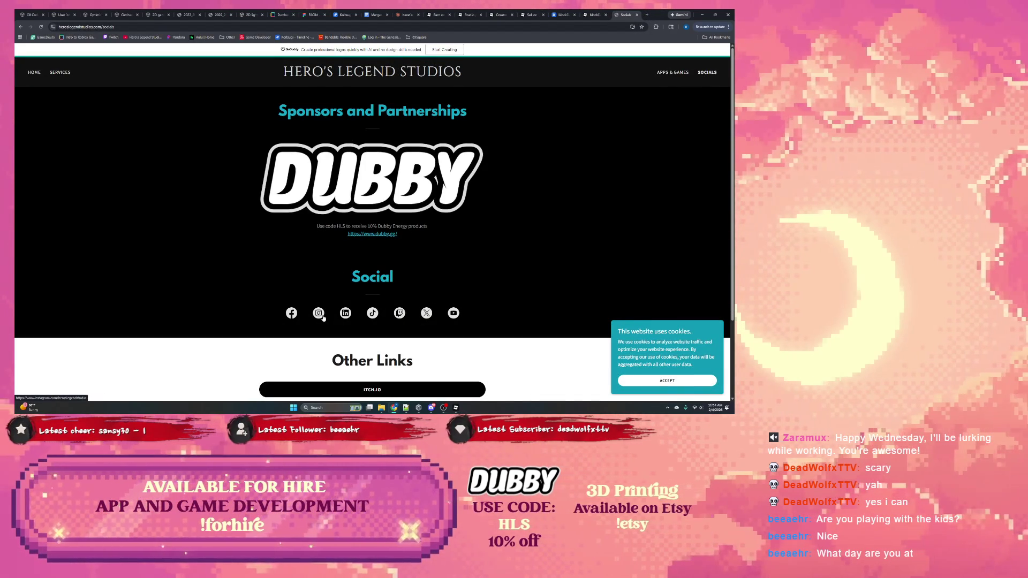
Copy the YouTube channel link from the socials page and paste it into the YouTube field.
right_click(450, 312)
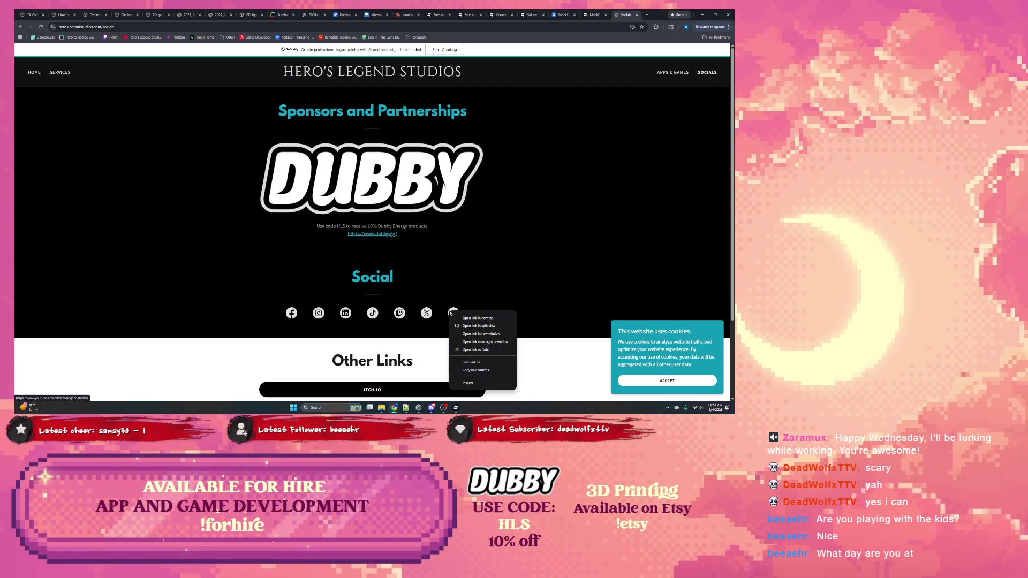
click(471, 370)
right_click(458, 314)
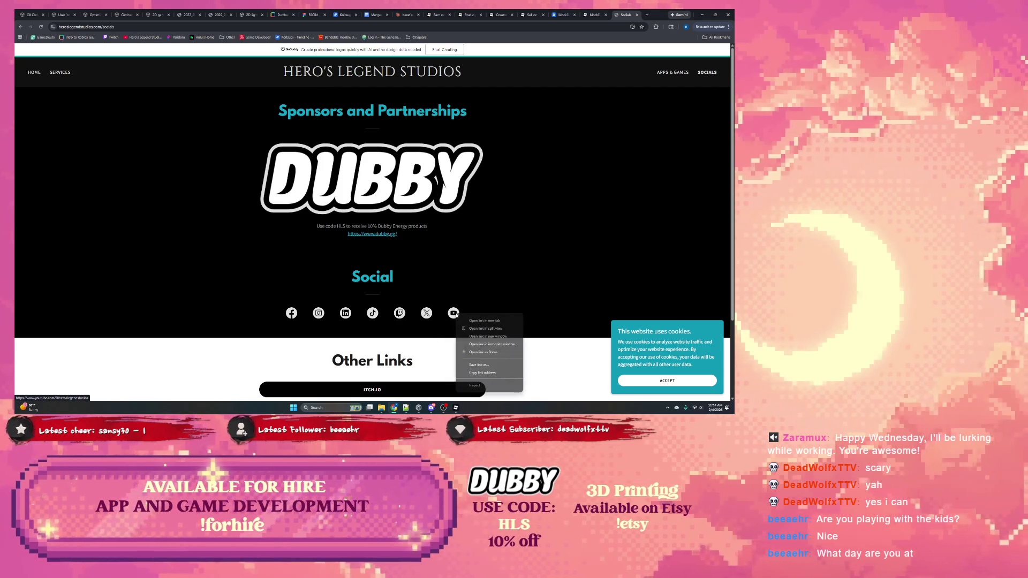
click(487, 373)
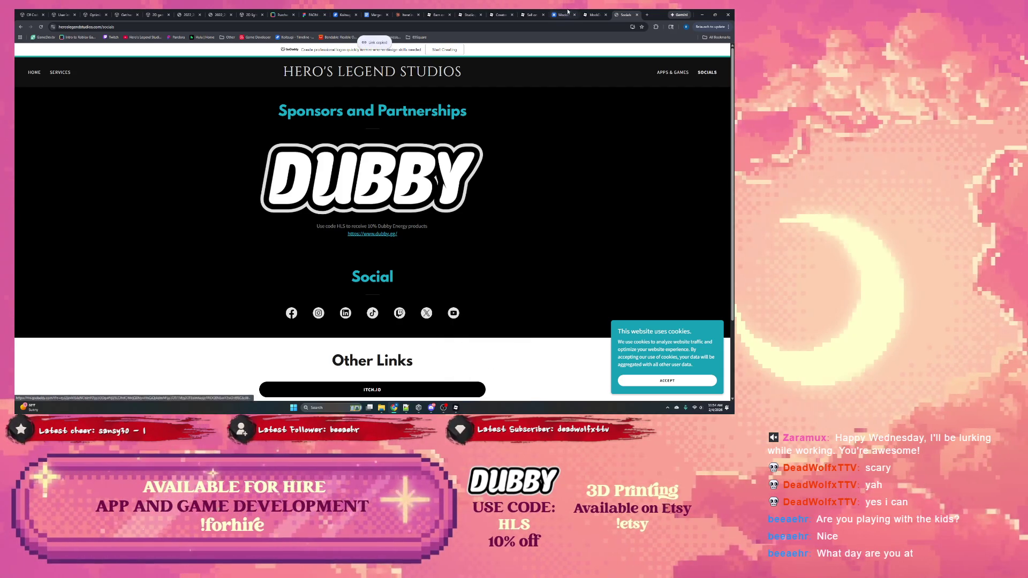
click(591, 16)
click(211, 316)
key(ctrl+v)
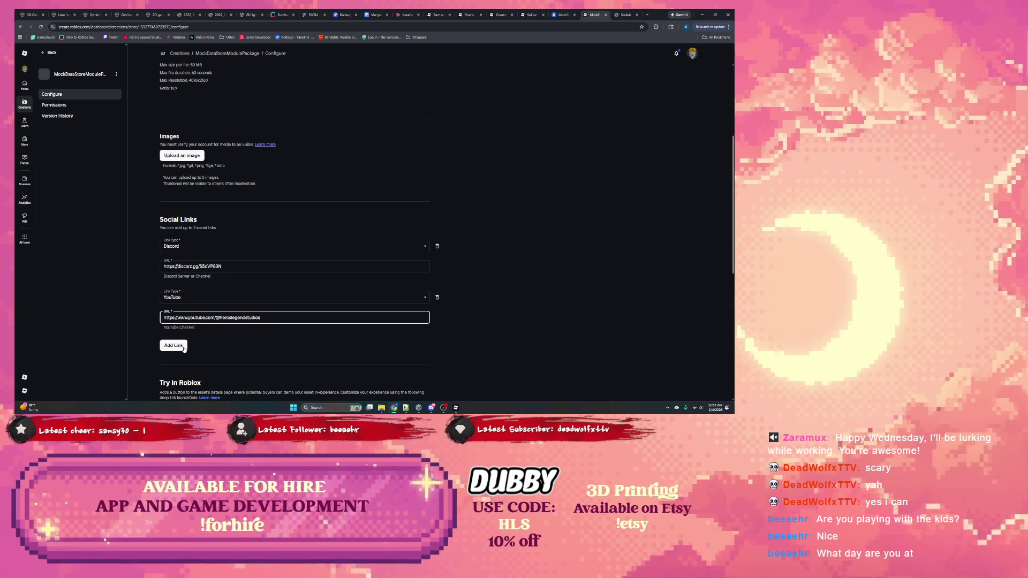
Add a third social link of type Twitch and copy the Twitch channel link.
click(183, 349)
click(184, 350)
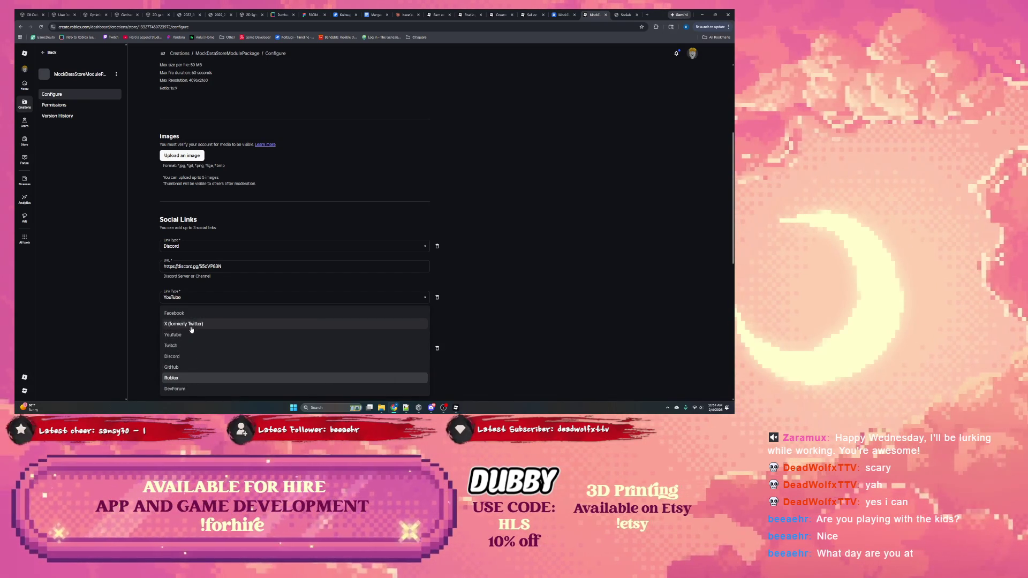
click(190, 346)
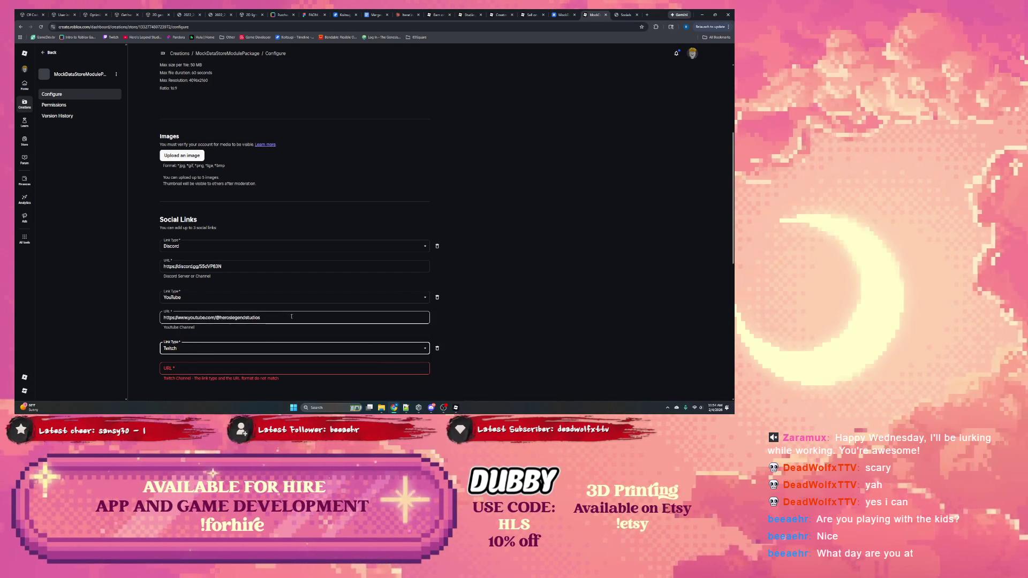
click(625, 14)
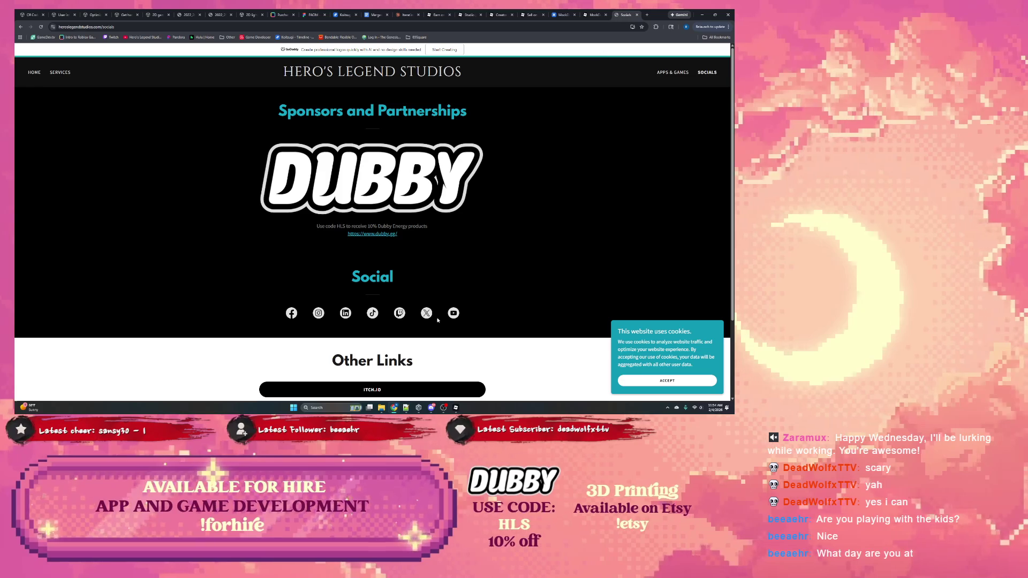
right_click(399, 314)
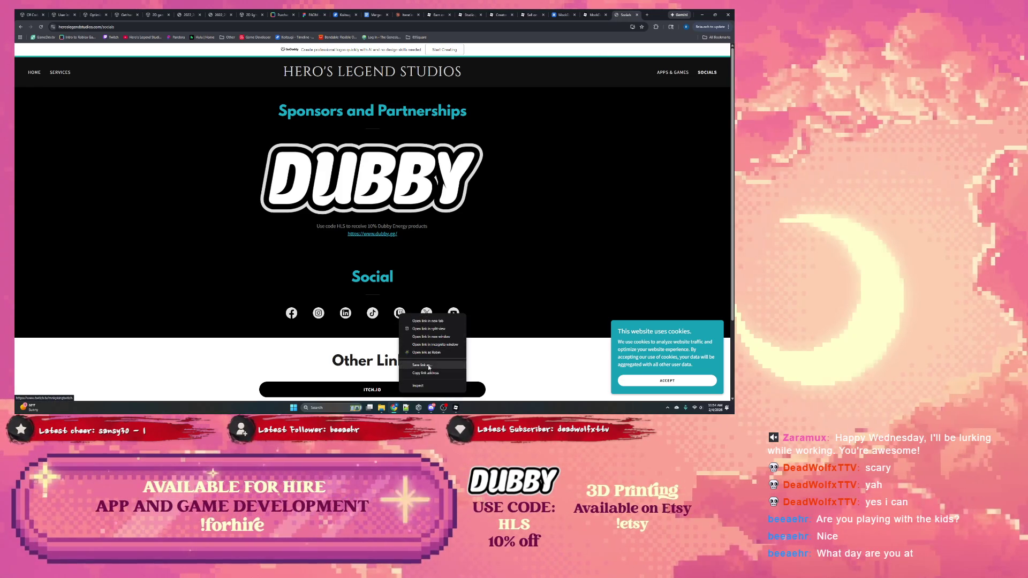
click(423, 367)
Paste the Twitch channel URL into the Twitch link field and finish editing it.
click(595, 14)
click(563, 14)
click(595, 14)
click(175, 368)
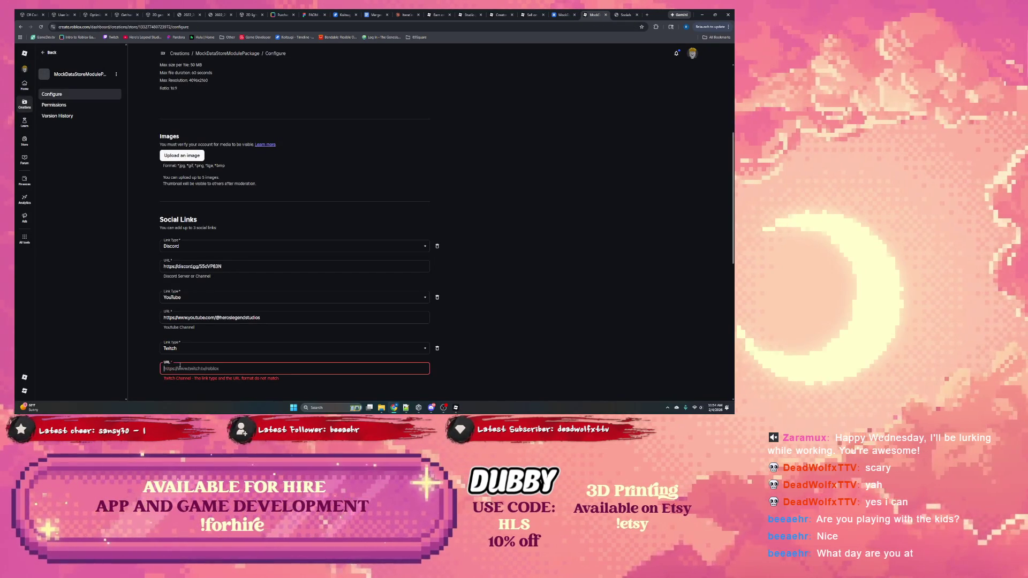
key(ctrl+v)
scroll(252, 331, down, 2)
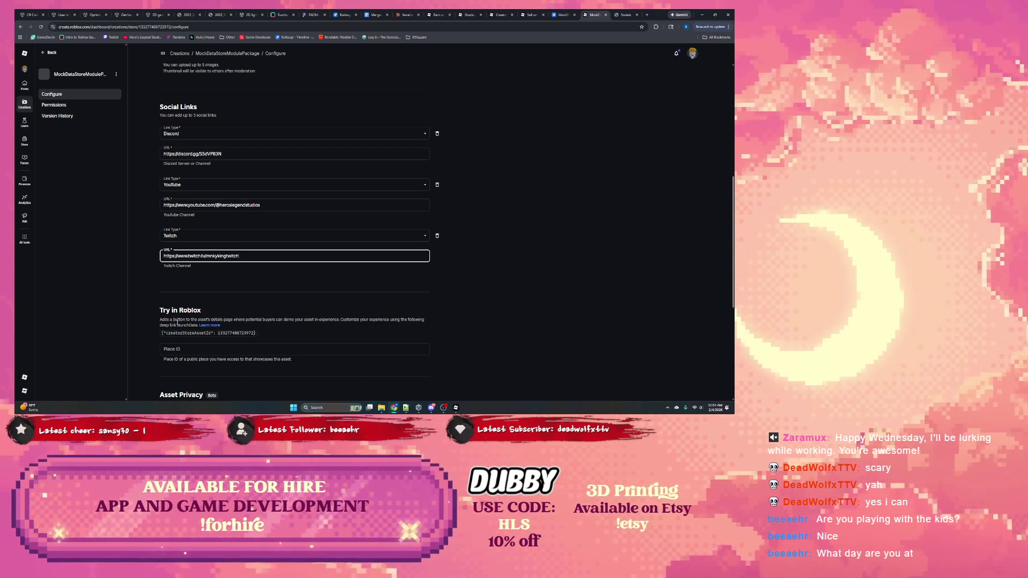
click(206, 320)
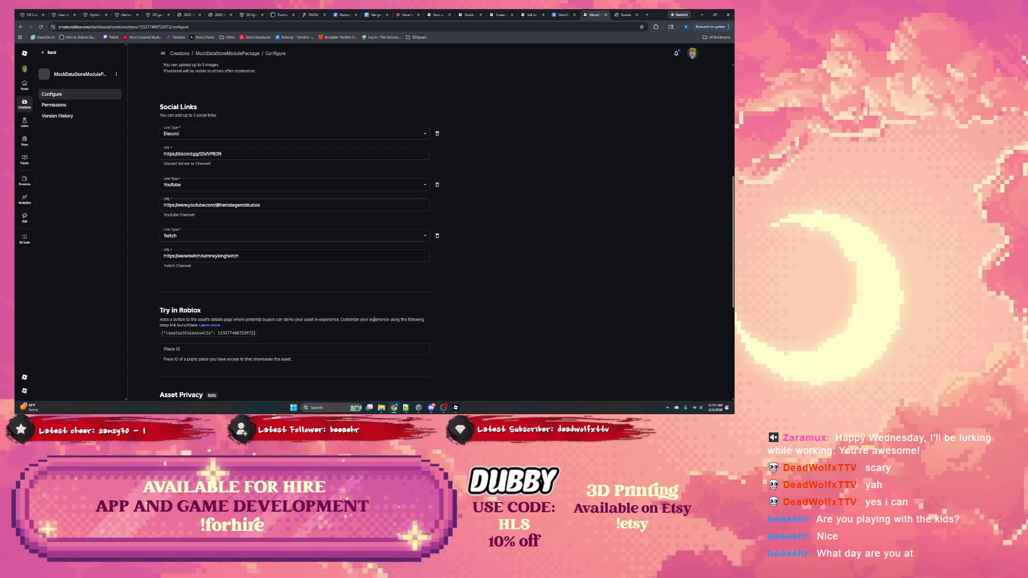
Save Changes on the Configure page, then open the Creator Roadmap from the Distribution notice.
scroll(247, 316, down, 1)
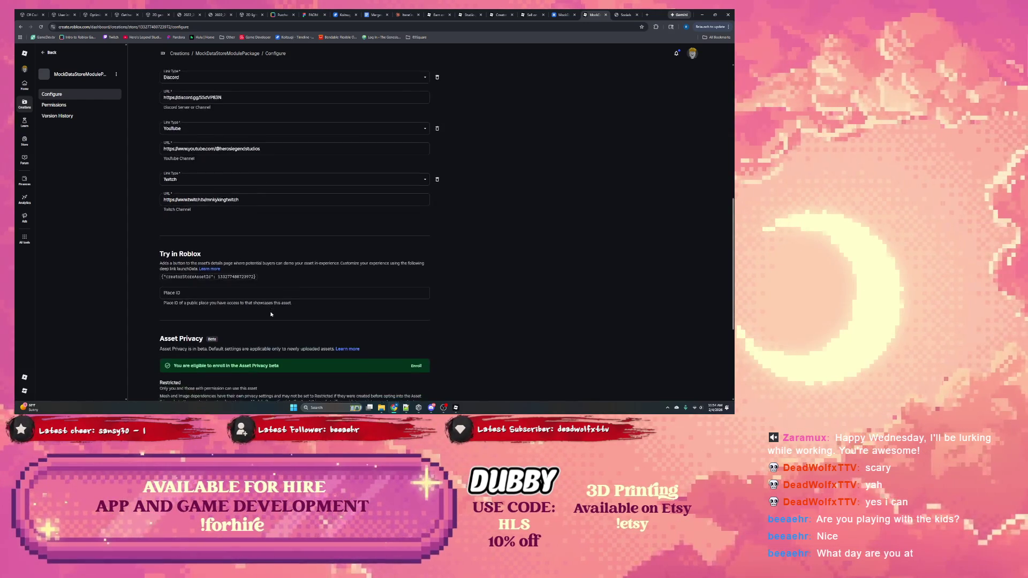
scroll(214, 320, down, 1)
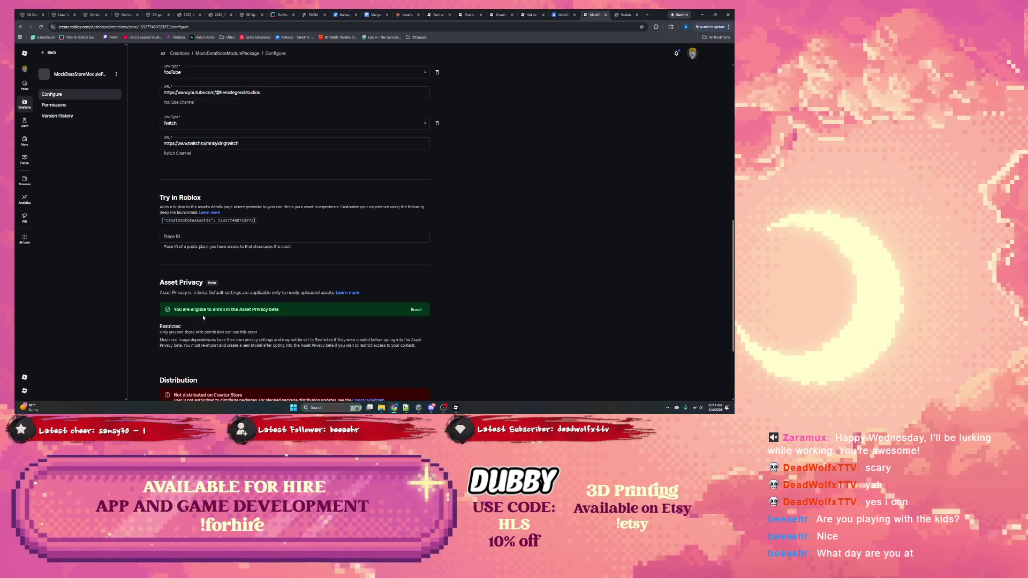
scroll(240, 317, down, 1)
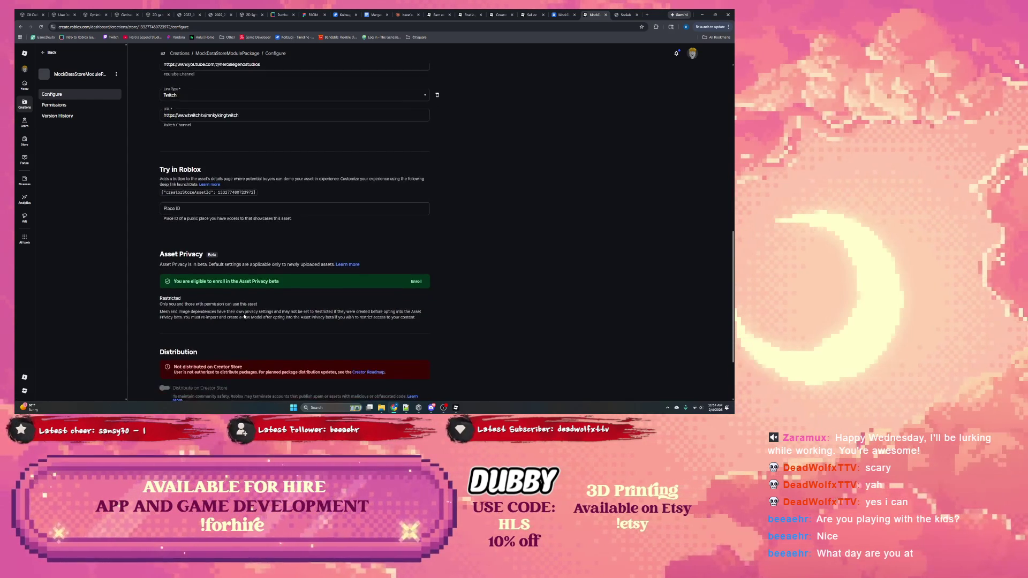
scroll(181, 313, down, 1)
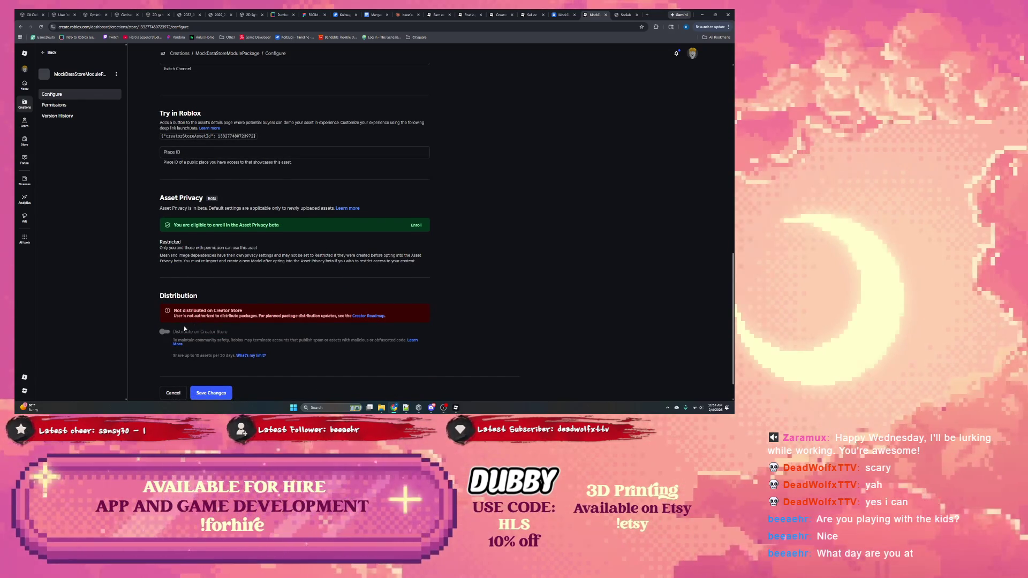
scroll(187, 328, down, 1)
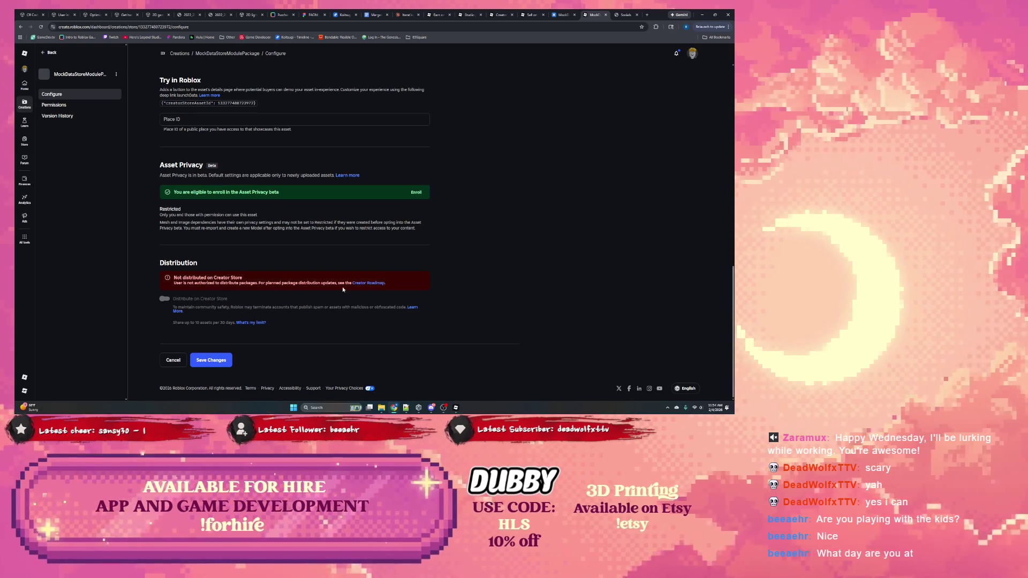
scroll(261, 276, up, 10)
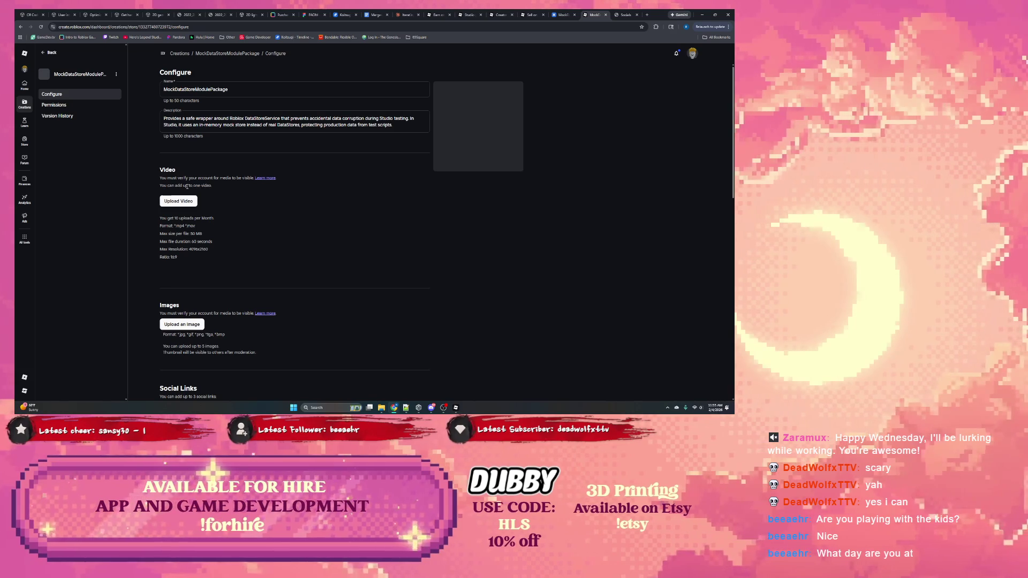
scroll(215, 197, down, 2)
scroll(195, 271, down, 8)
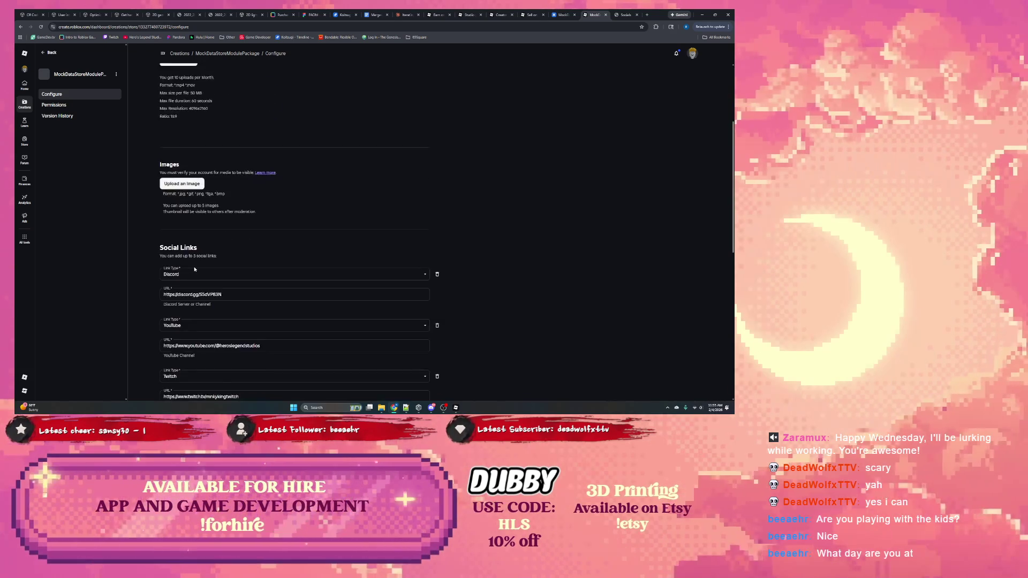
click(221, 362)
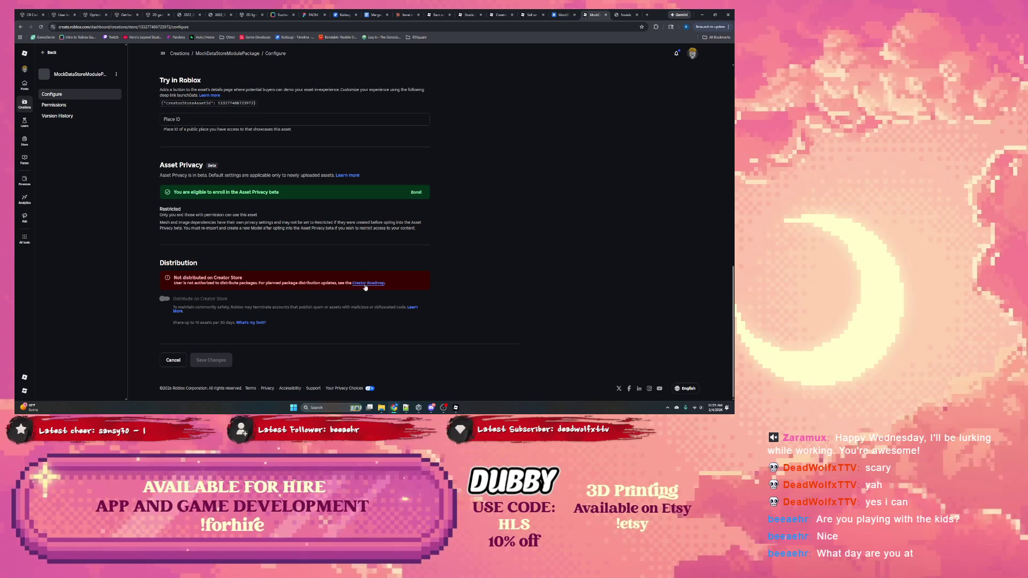
click(367, 284)
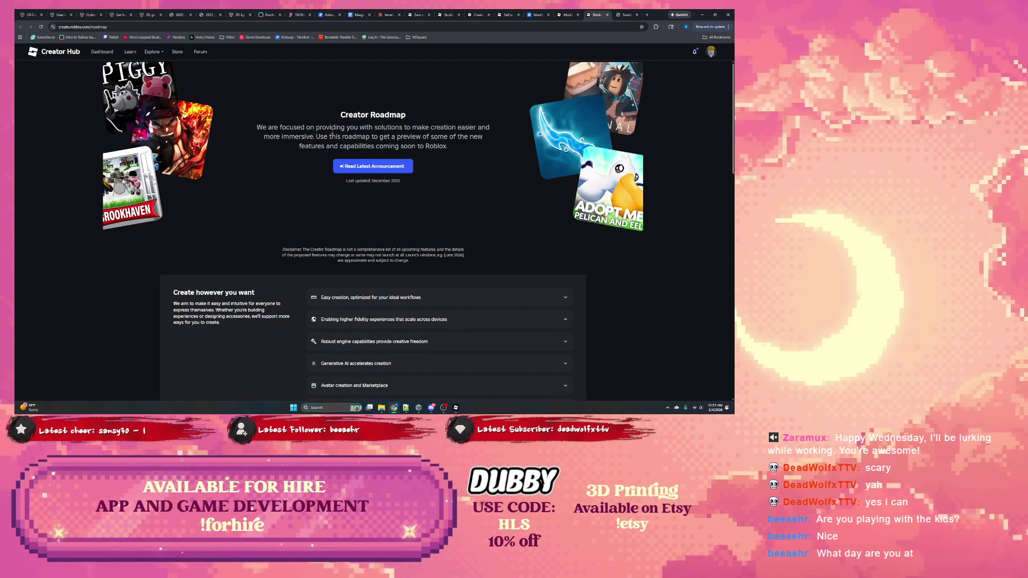
Scroll through the Creator Roadmap page.
scroll(321, 139, down, 2)
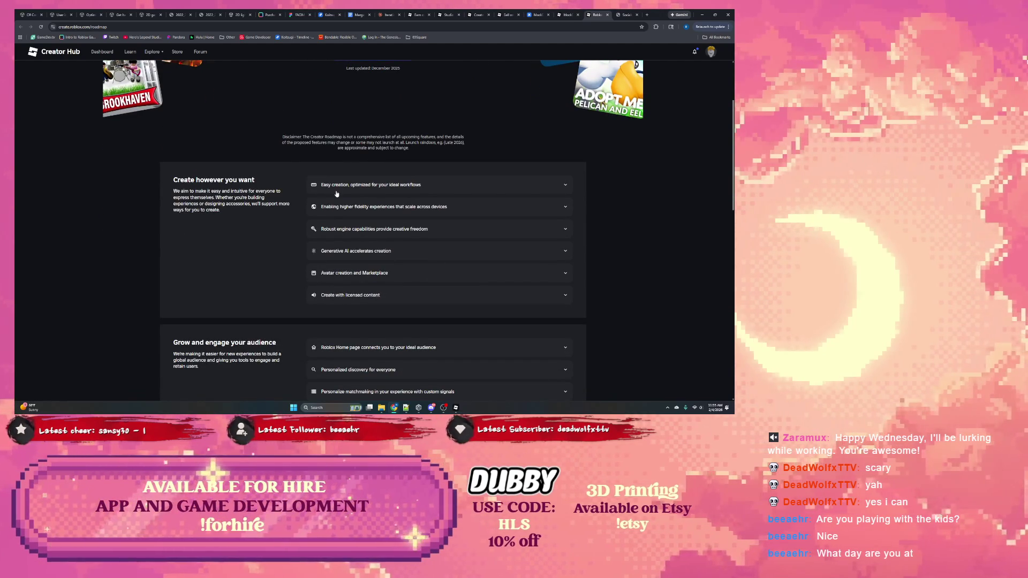
scroll(338, 190, down, 5)
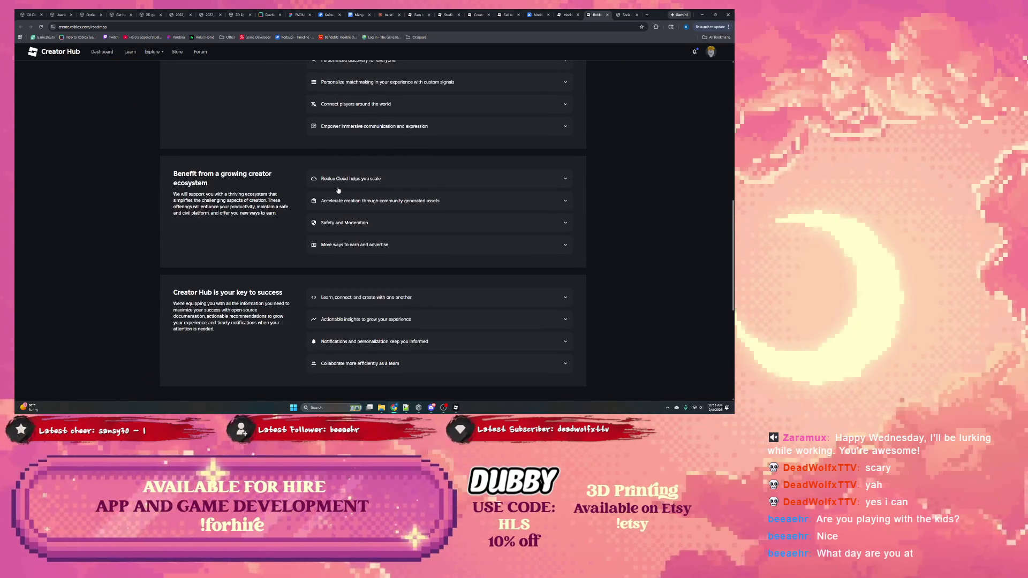
scroll(338, 190, down, 1)
scroll(338, 190, down, 2)
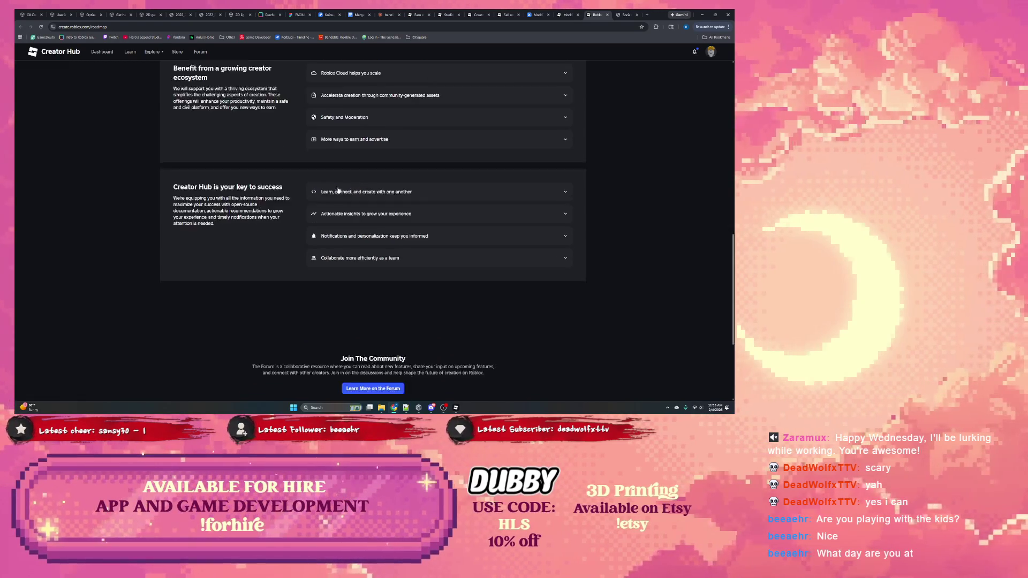
scroll(338, 189, up, 15)
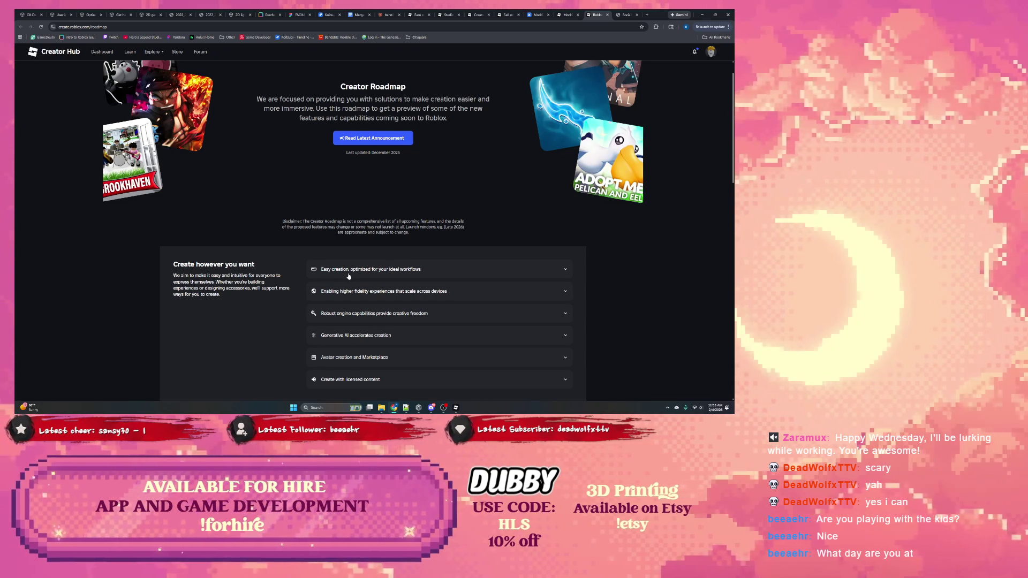
scroll(356, 297, down, 1)
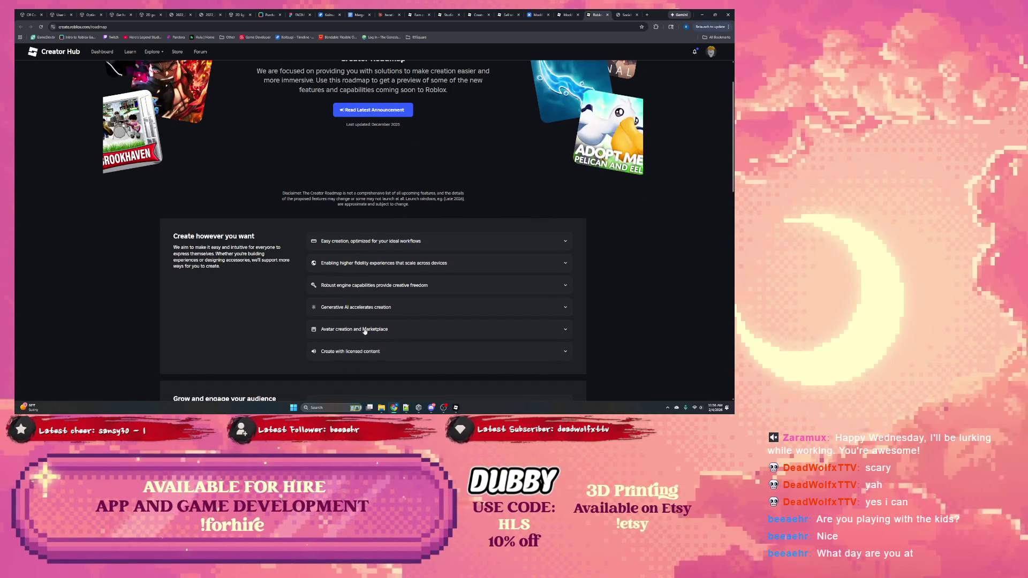
scroll(377, 310, down, 4)
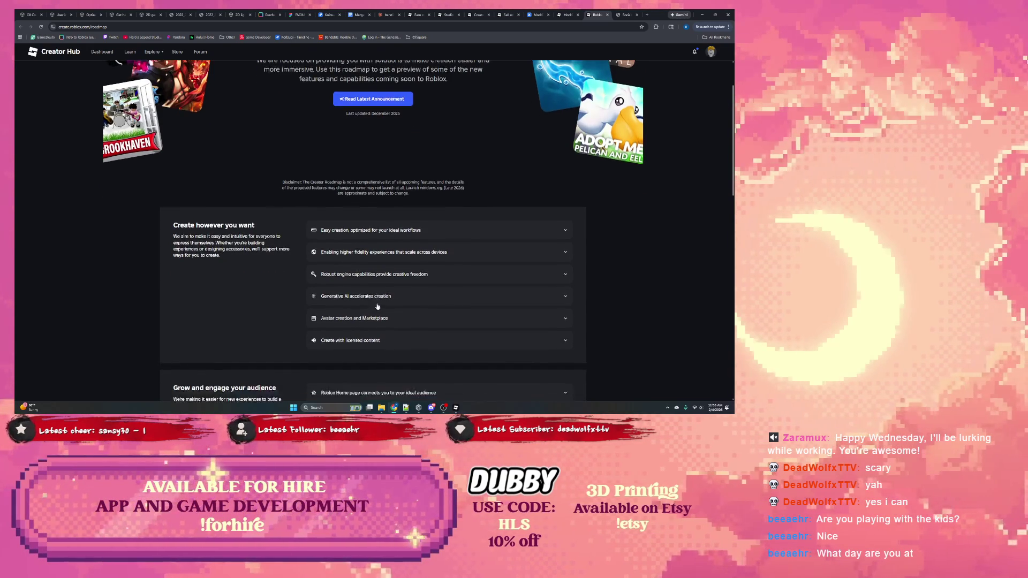
scroll(378, 306, up, 5)
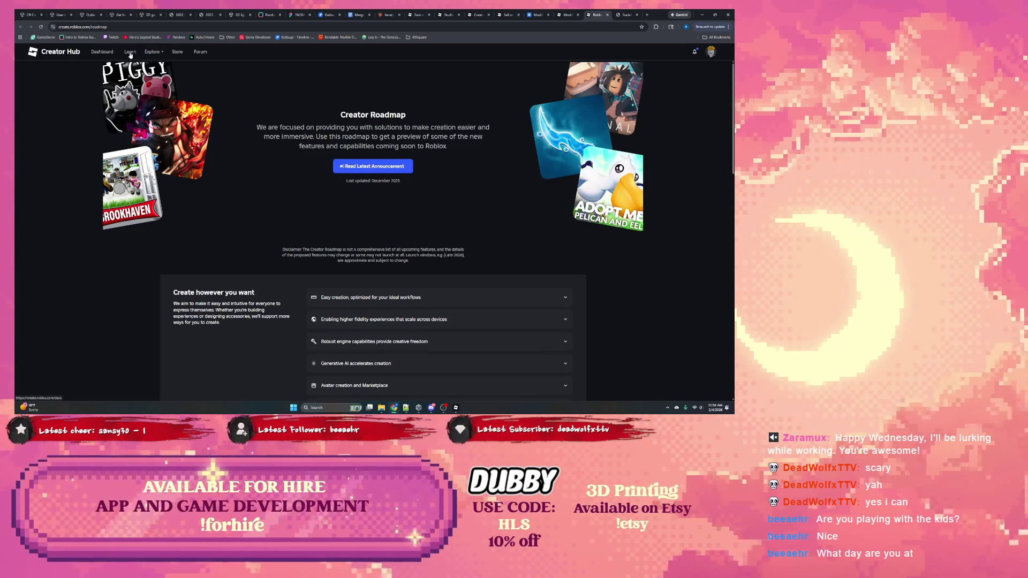
Check the account menu, then return to the MockDataStoreModulePackage Configure tab.
click(711, 51)
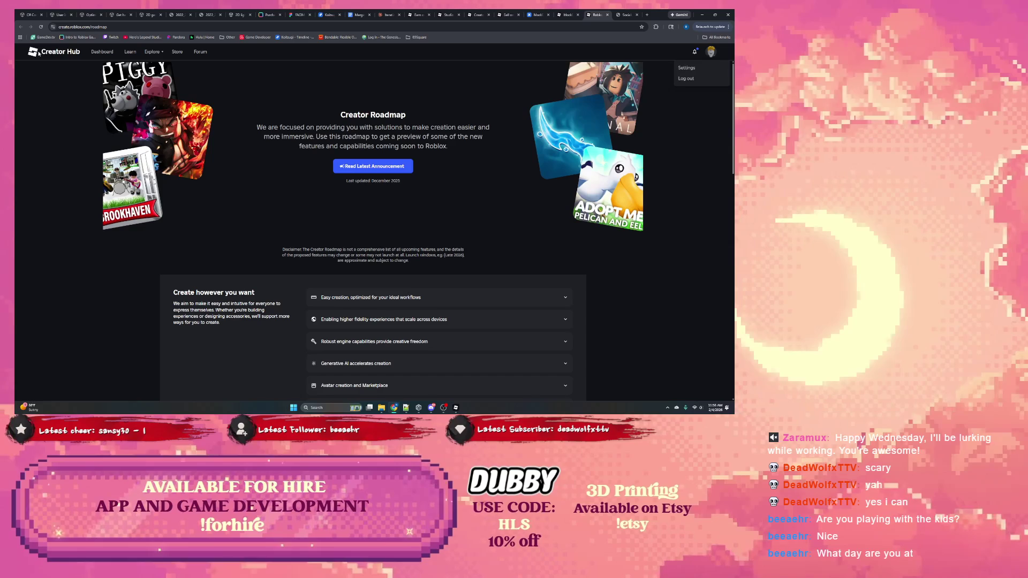
click(253, 116)
scroll(261, 136, down, 15)
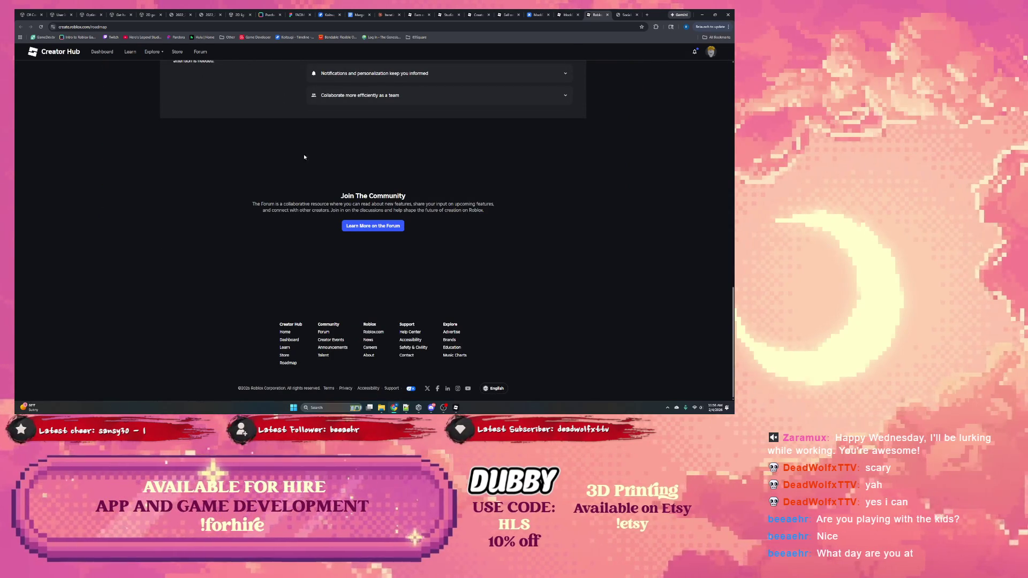
click(564, 16)
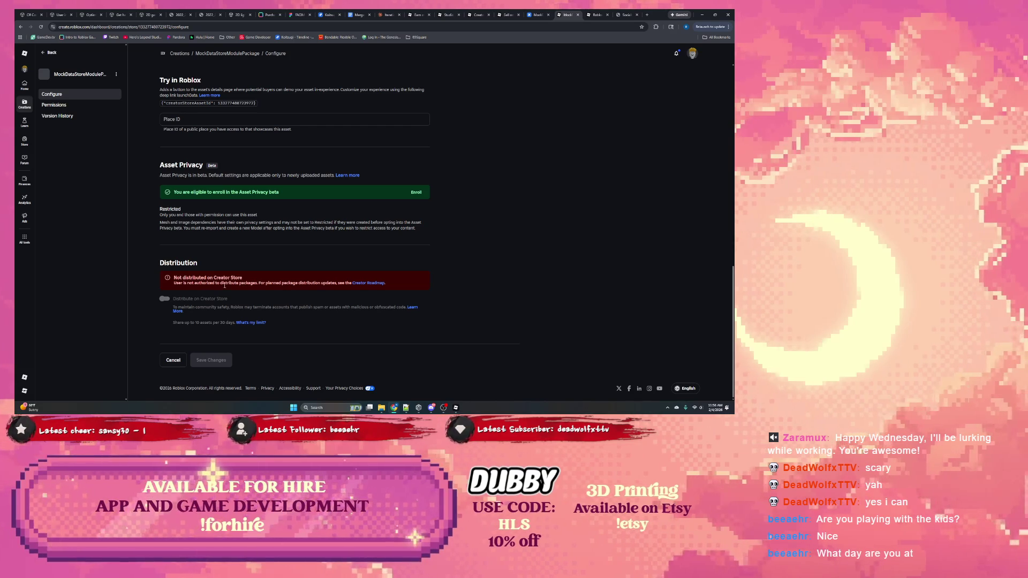
Review the package's Permissions, Experiences access and Version History, then return to Configure.
scroll(208, 285, up, 15)
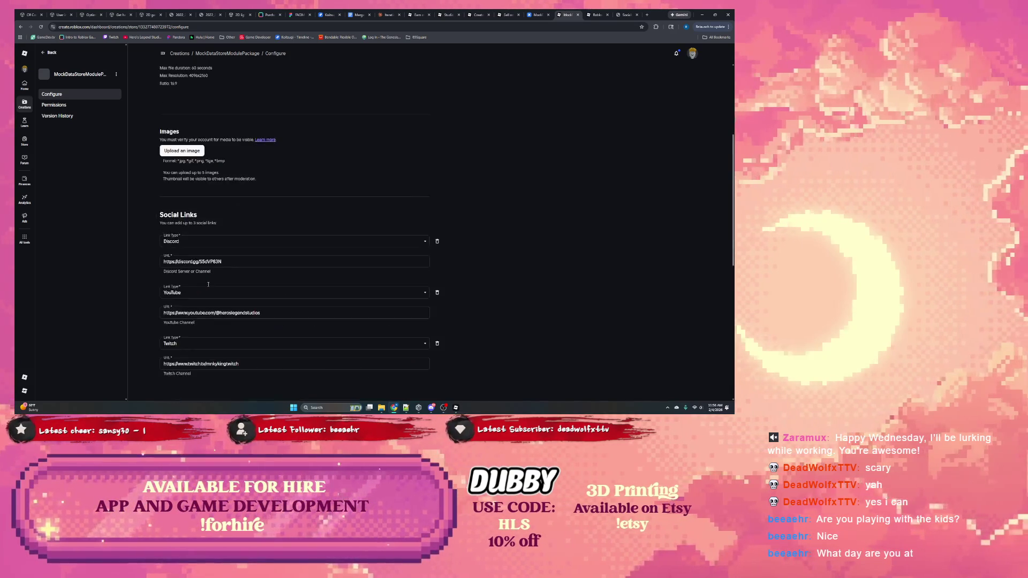
click(54, 105)
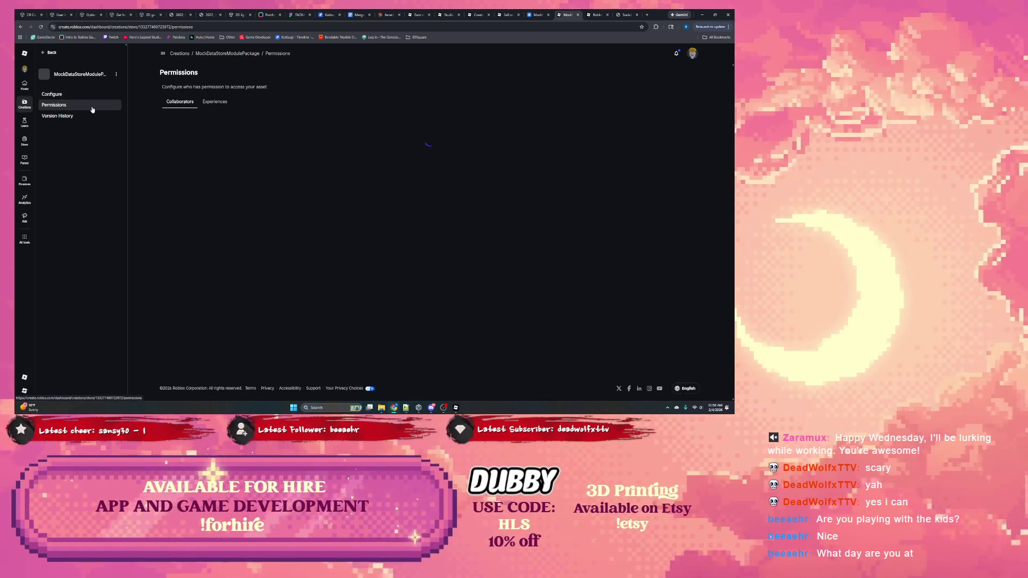
click(207, 103)
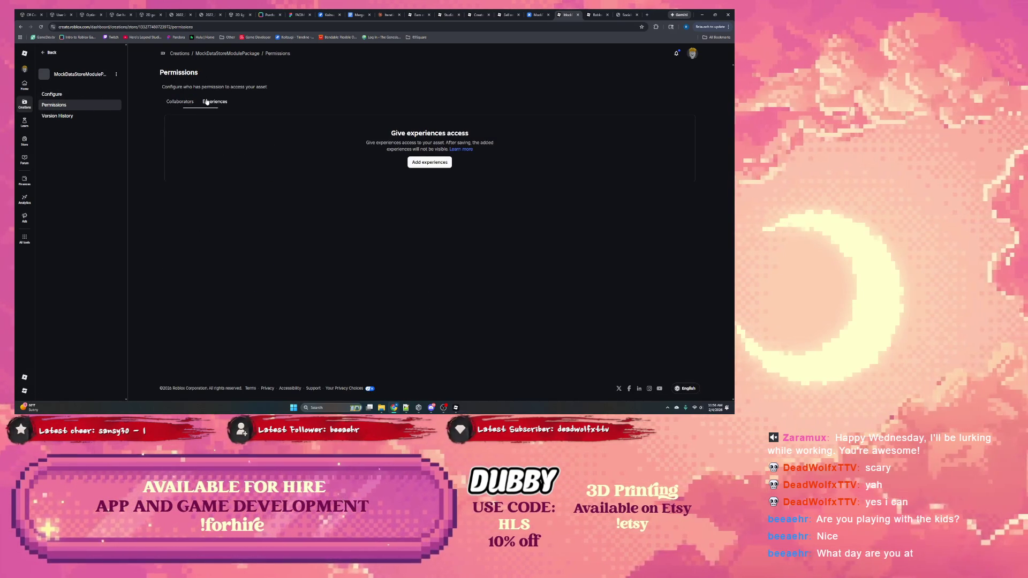
click(84, 116)
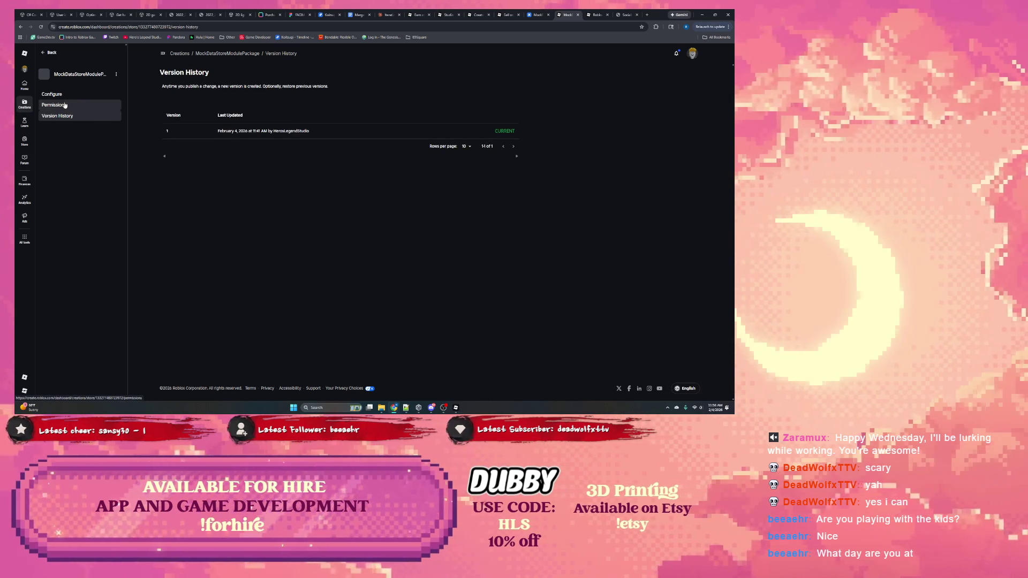
click(64, 105)
click(64, 97)
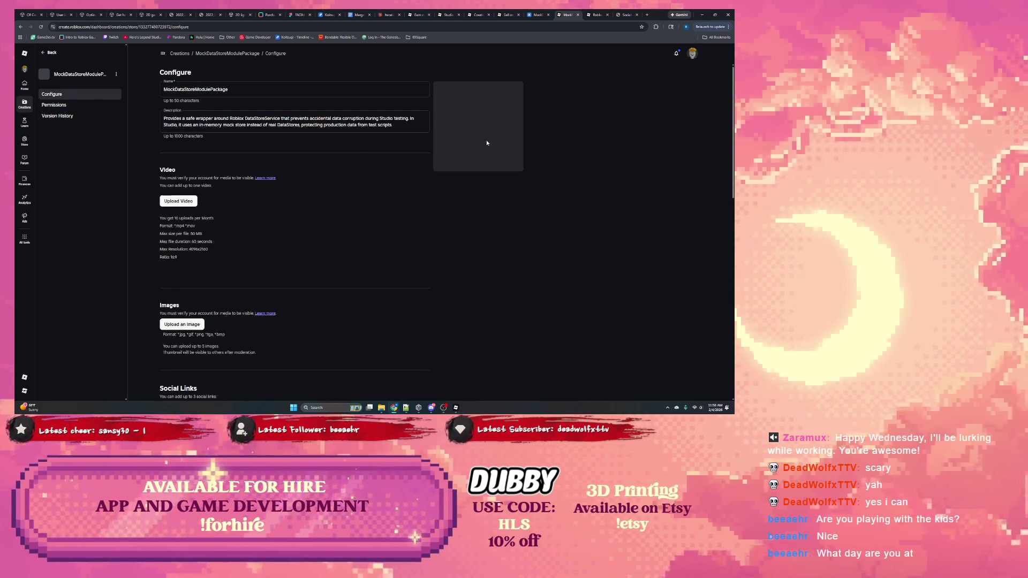
Scroll the Configure page, then switch to the Claude chat showing the LICENSE text.
scroll(319, 184, down, 2)
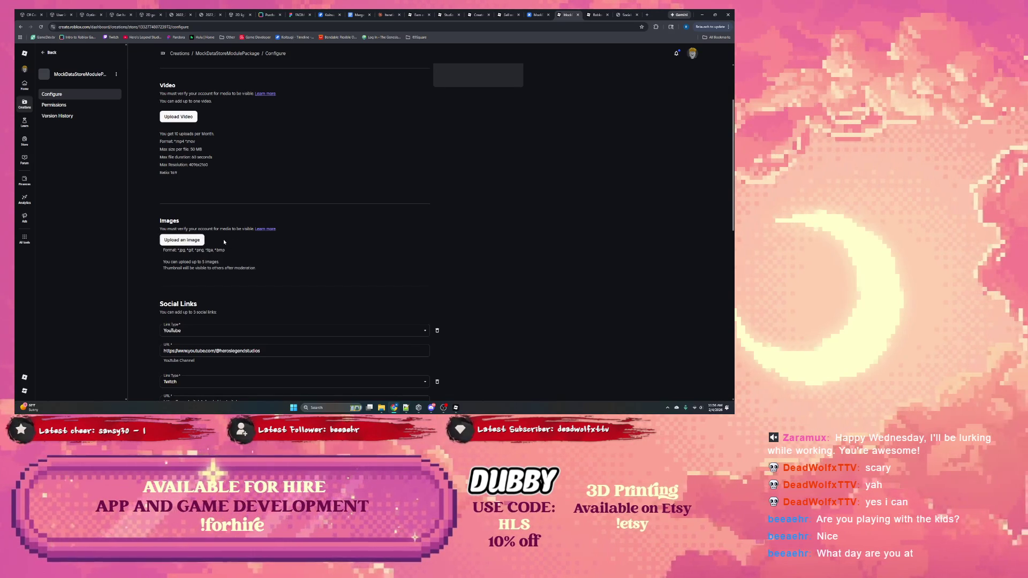
scroll(224, 241, down, 3)
scroll(224, 241, down, 6)
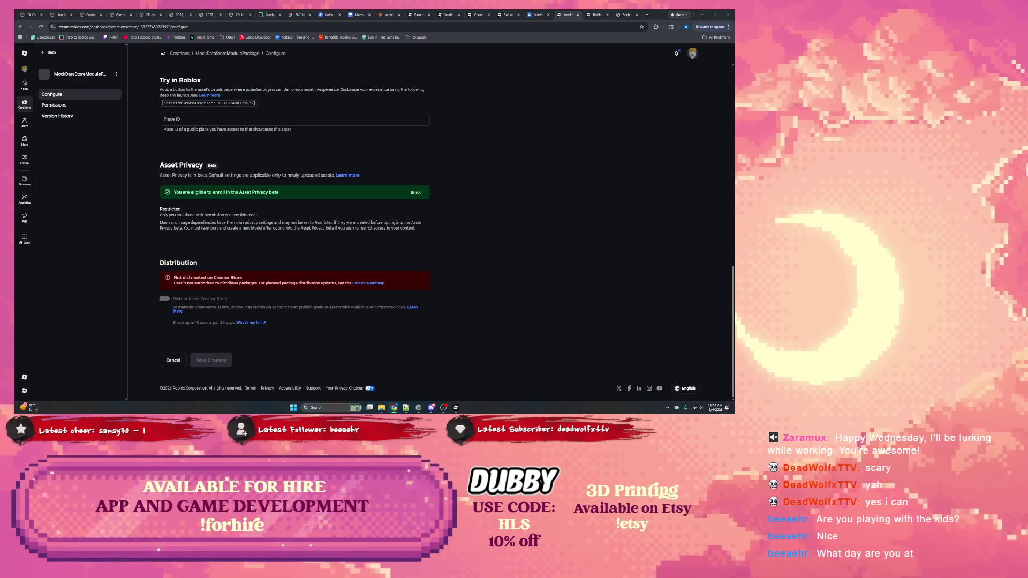
key(alt+Tab)
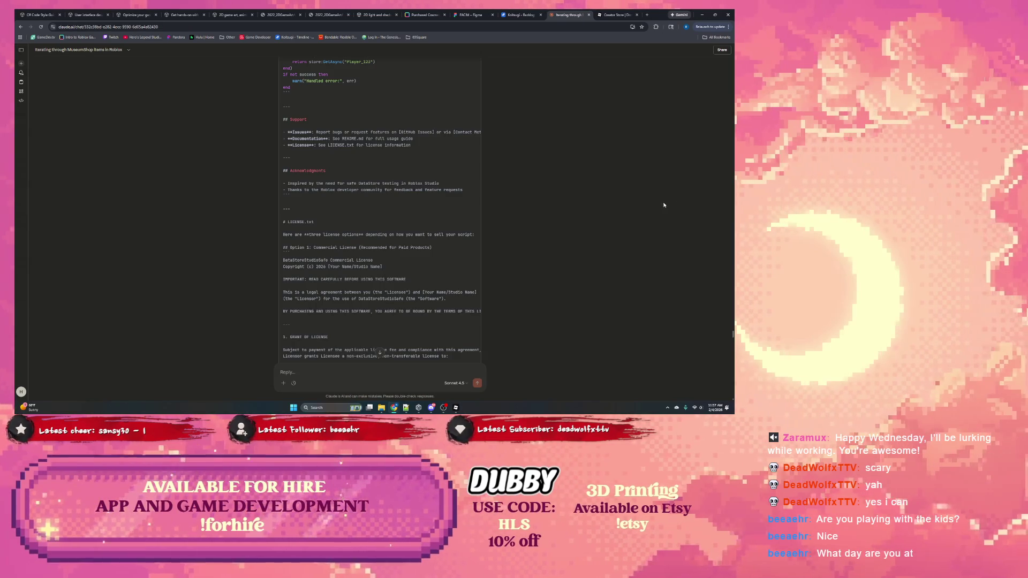